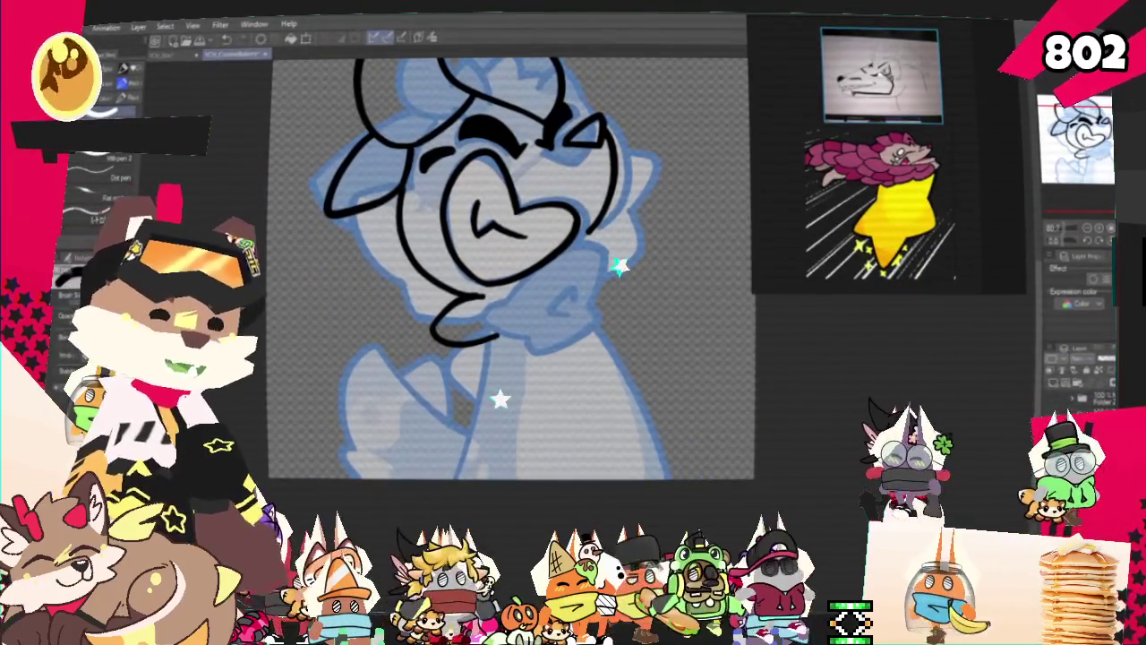
Draw a short stroke below the chin and undo the stray hook stroke
mouse_move(501, 269)
left_mouse_down()
mouse_move(568, 269)
mouse_move(523, 285)
left_mouse_up()
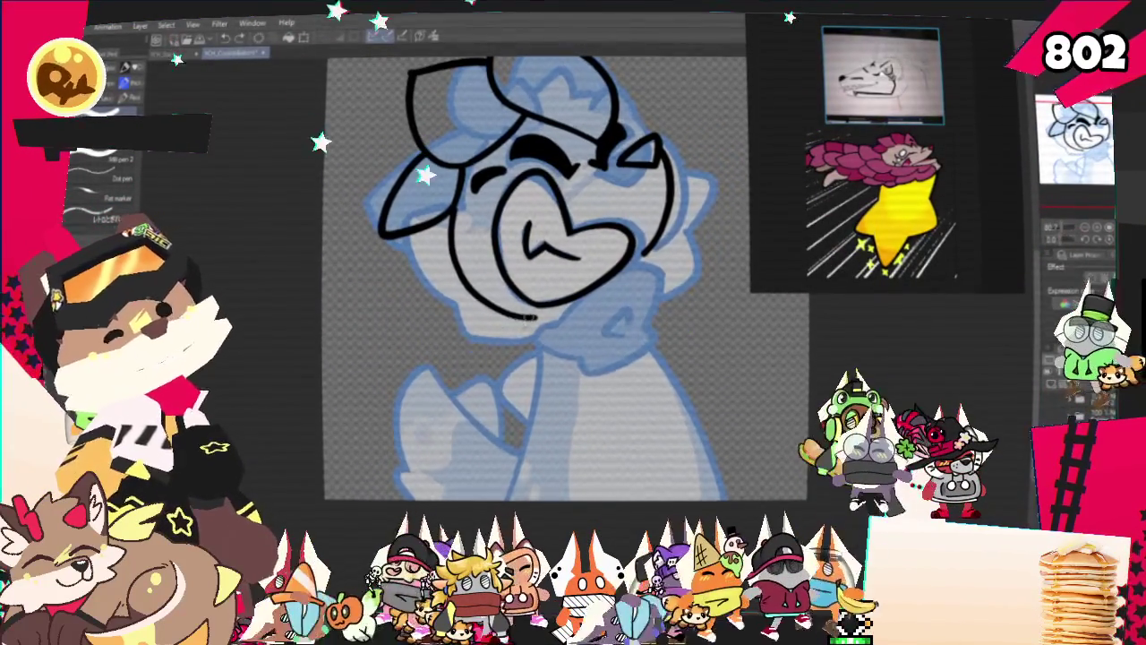
mouse_move(518, 324)
left_mouse_down()
mouse_move(508, 367)
mouse_move(542, 356)
left_mouse_up()
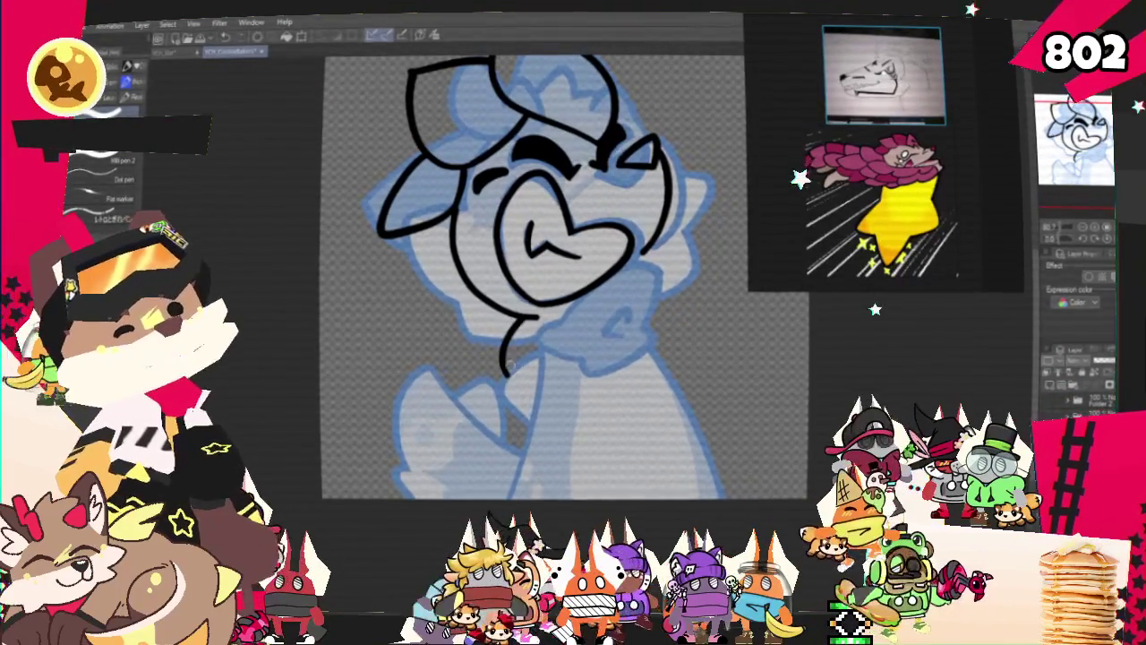
key("ctrl+z")
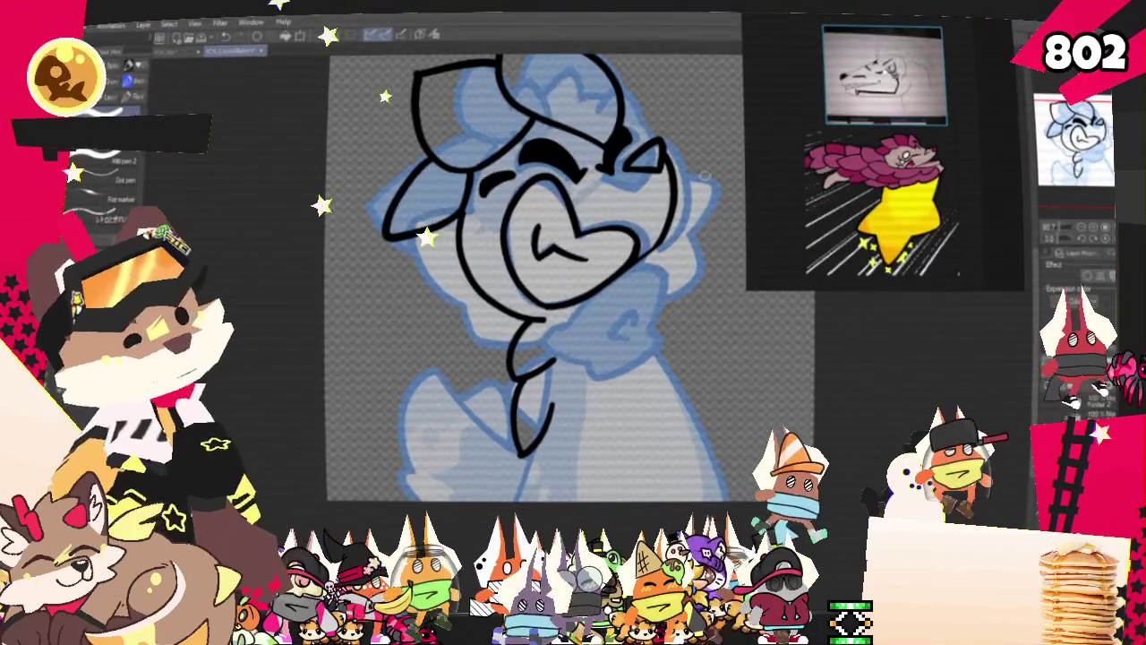
left_click_drag(537, 269, 466, 268)
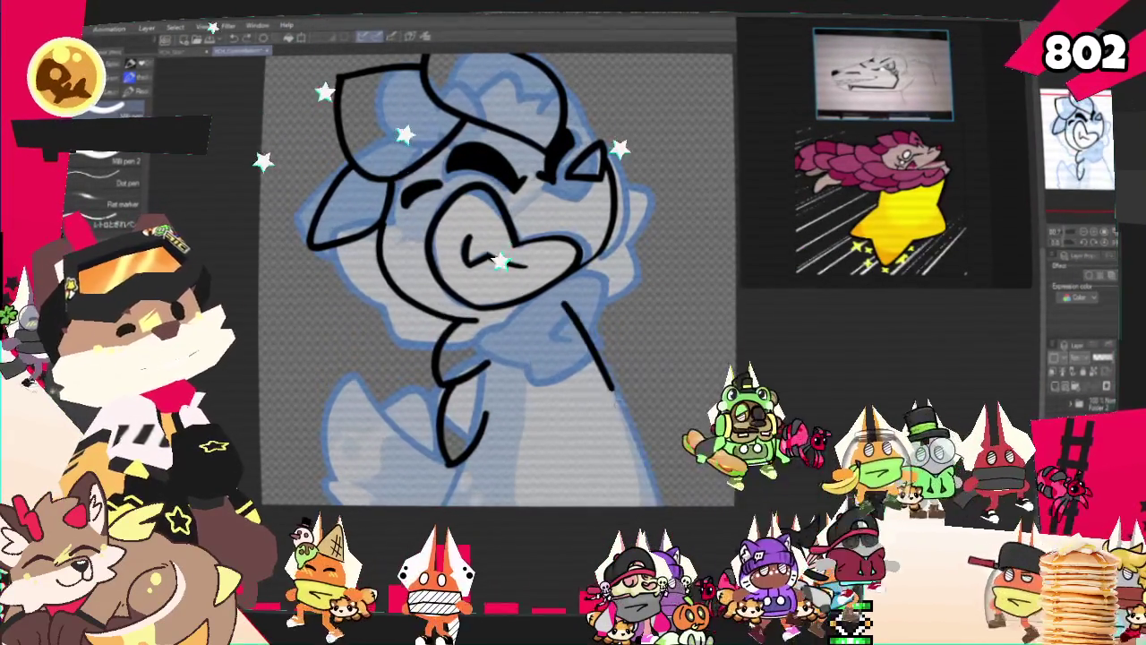
Ink the neck's right side line, bottom line and lower-right curve below the chin
left_click_drag(564, 304, 645, 456)
left_click_drag(447, 461, 497, 486)
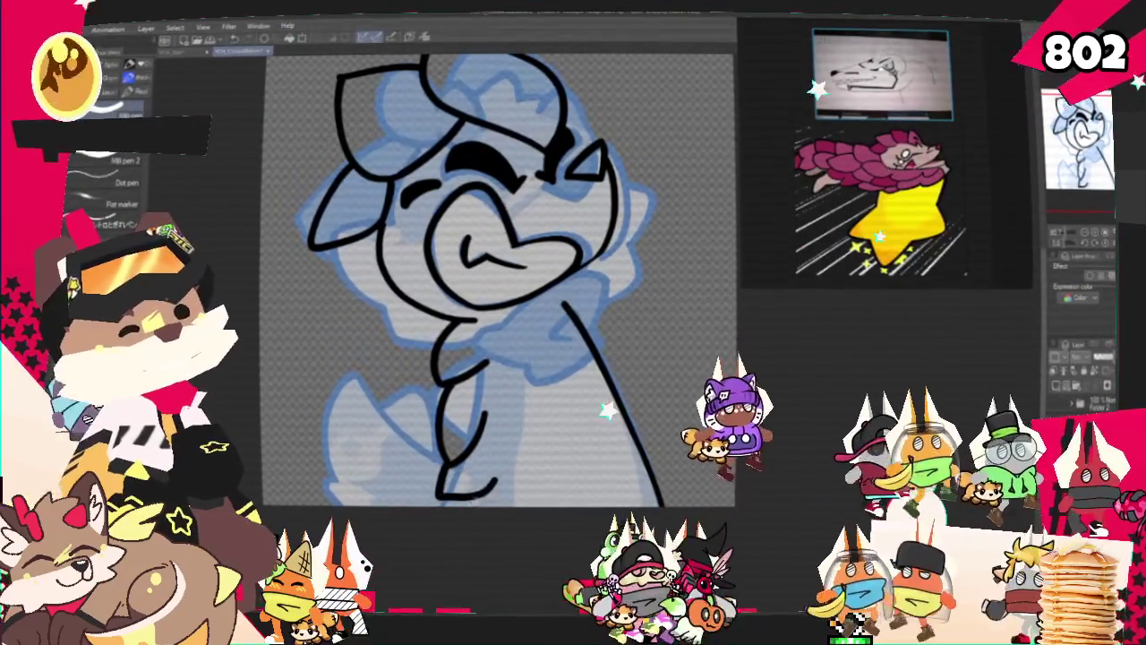
left_click_drag(534, 407, 501, 495)
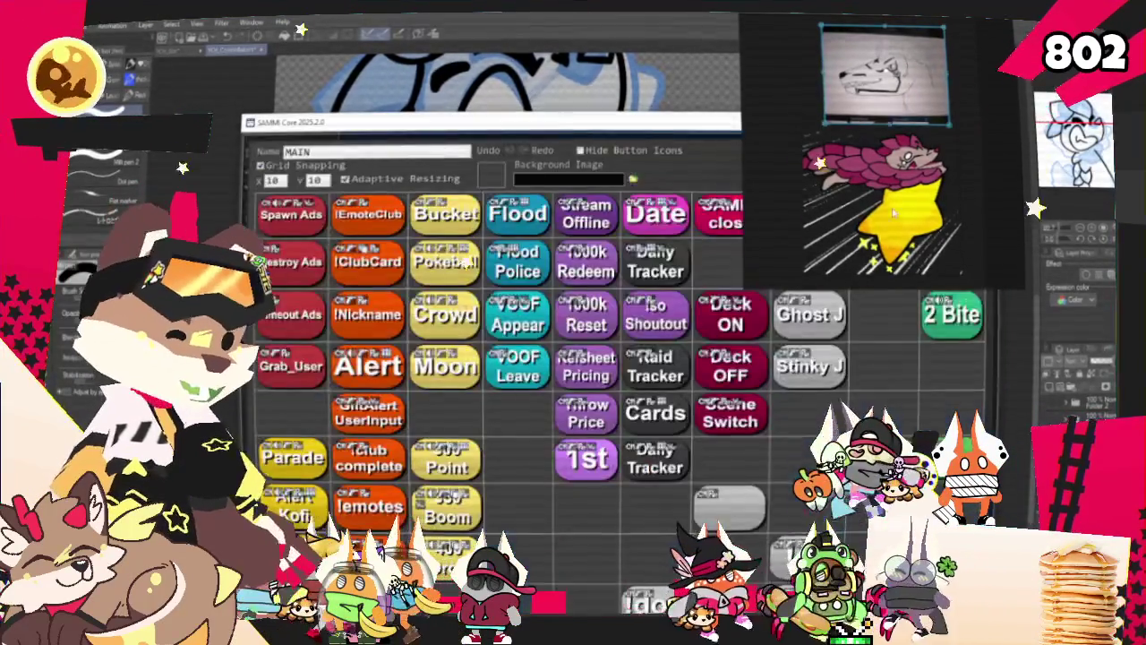
Open the Deck ON commands and duplicate the second RaffleSquish reward row, showing its Reward list
double_click(729, 313)
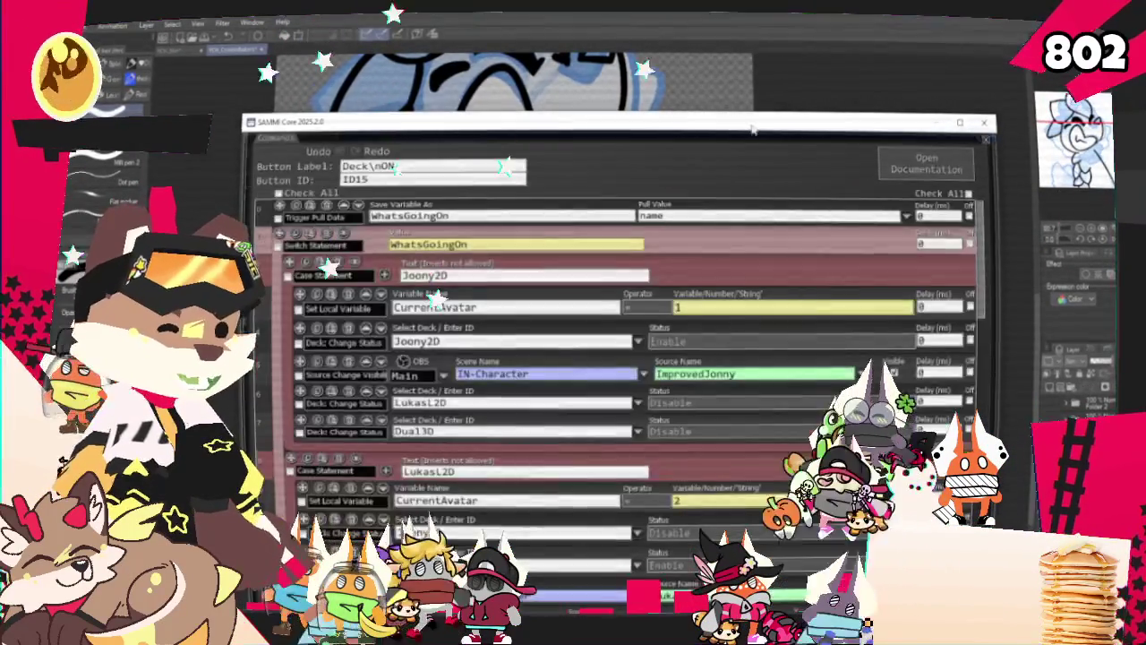
left_click_drag(743, 123, 746, 41)
scroll(784, 294, "down", 3)
scroll(784, 293, "down", 6)
scroll(784, 294, "down", 2)
scroll(784, 294, "down", 5)
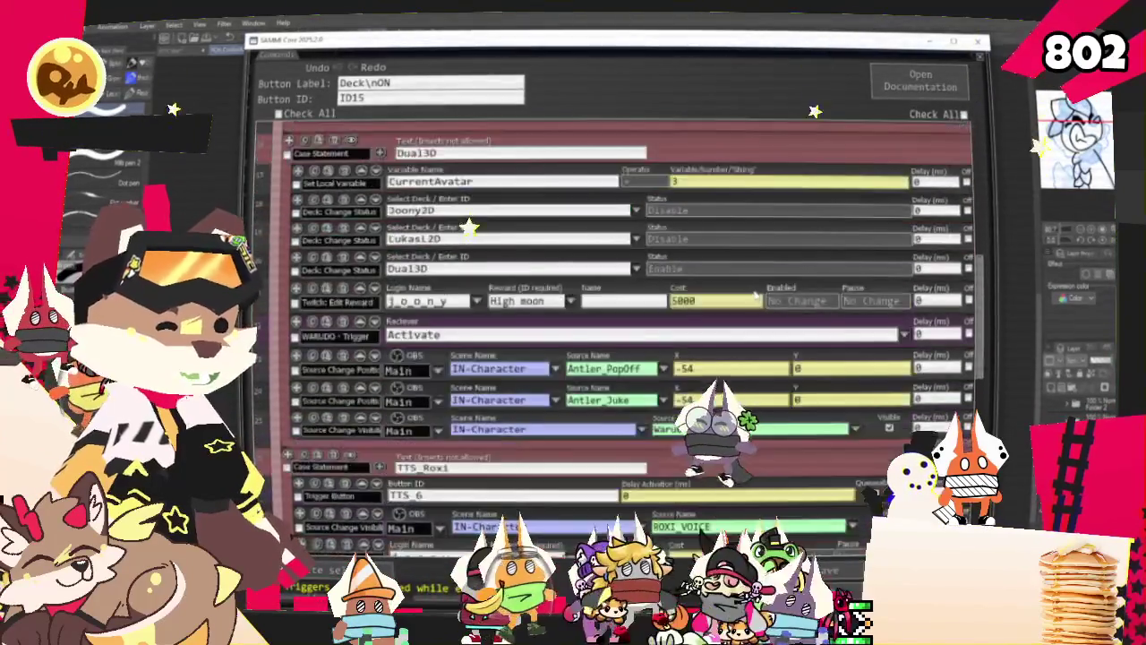
scroll(784, 294, "down", 5)
scroll(784, 294, "down", 5)
scroll(784, 294, "down", 5)
scroll(623, 377, "down", 5)
scroll(623, 377, "down", 3)
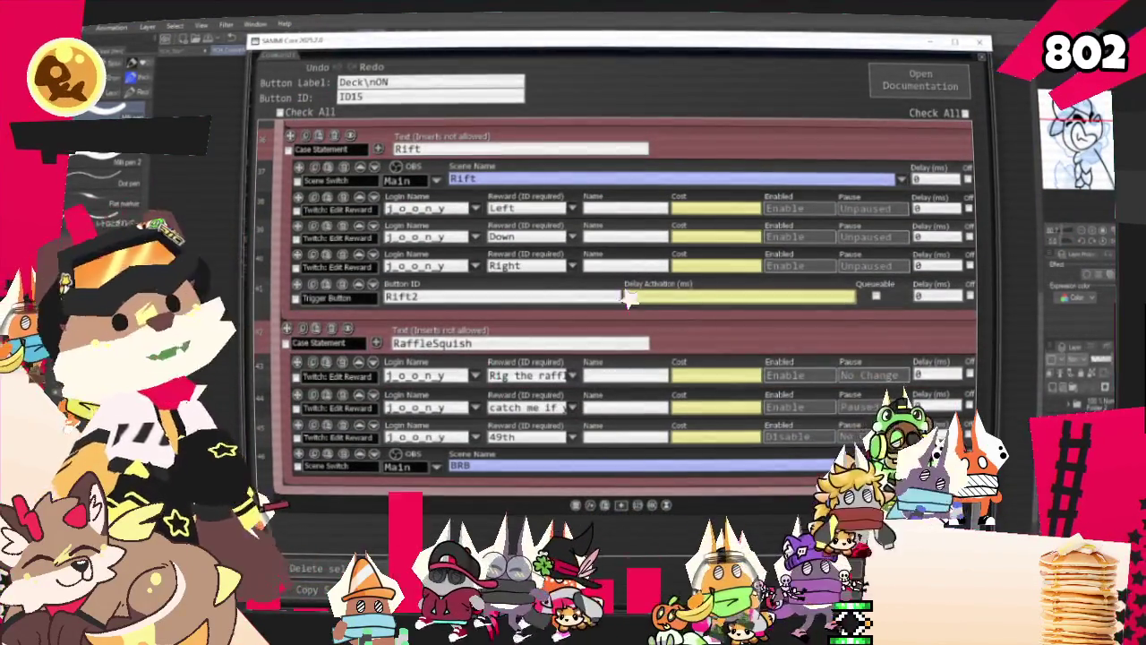
left_click(314, 394)
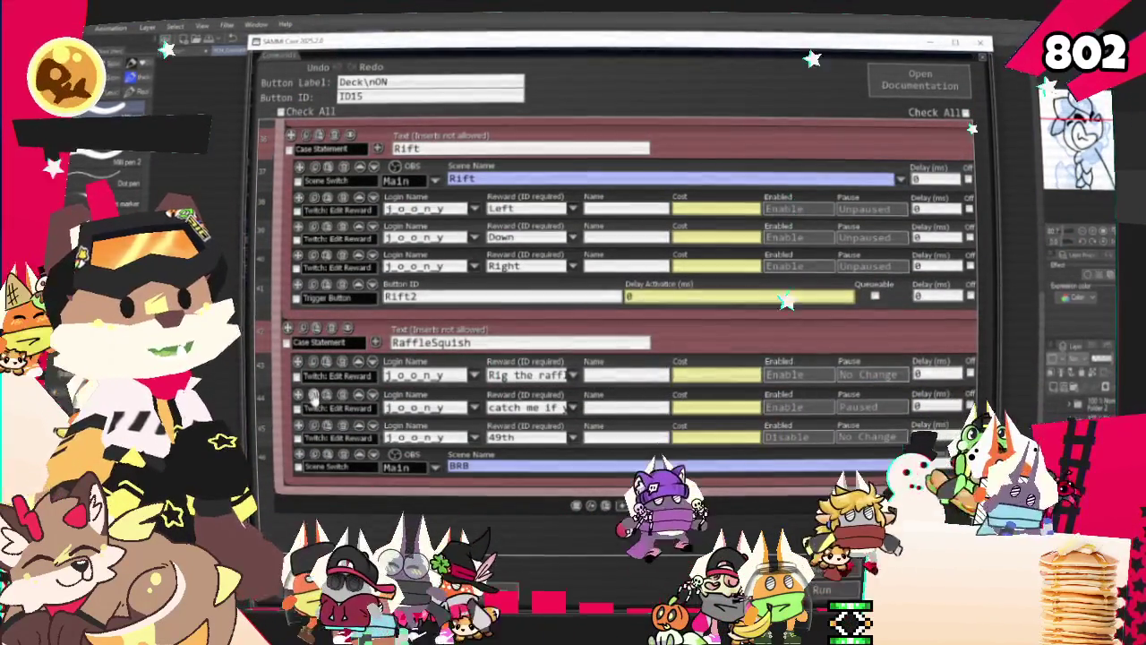
left_click(573, 437)
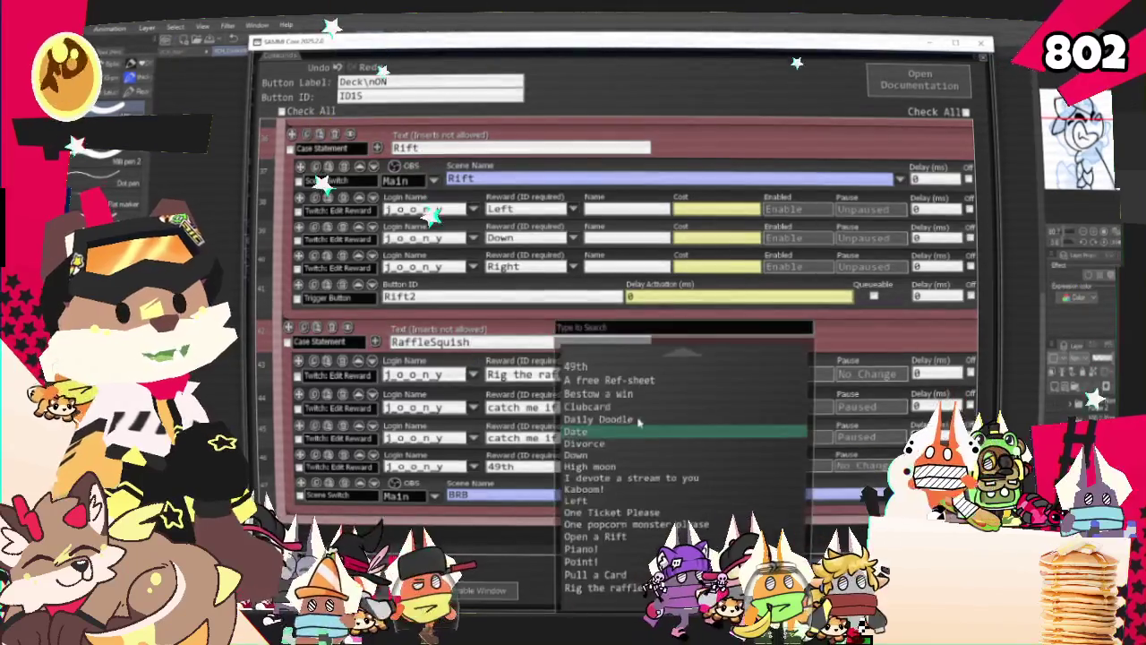
Set the duplicated reward to Say Some Things with Enabled at No Change, and save
scroll(626, 457, "down", 2)
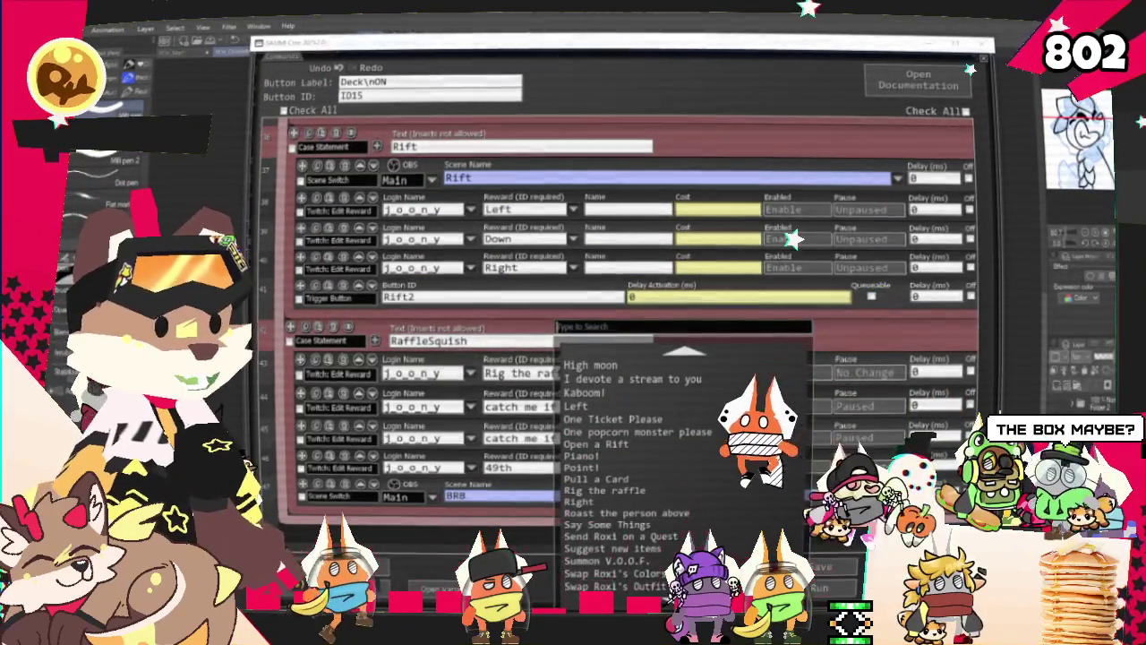
scroll(653, 416, "up", 1)
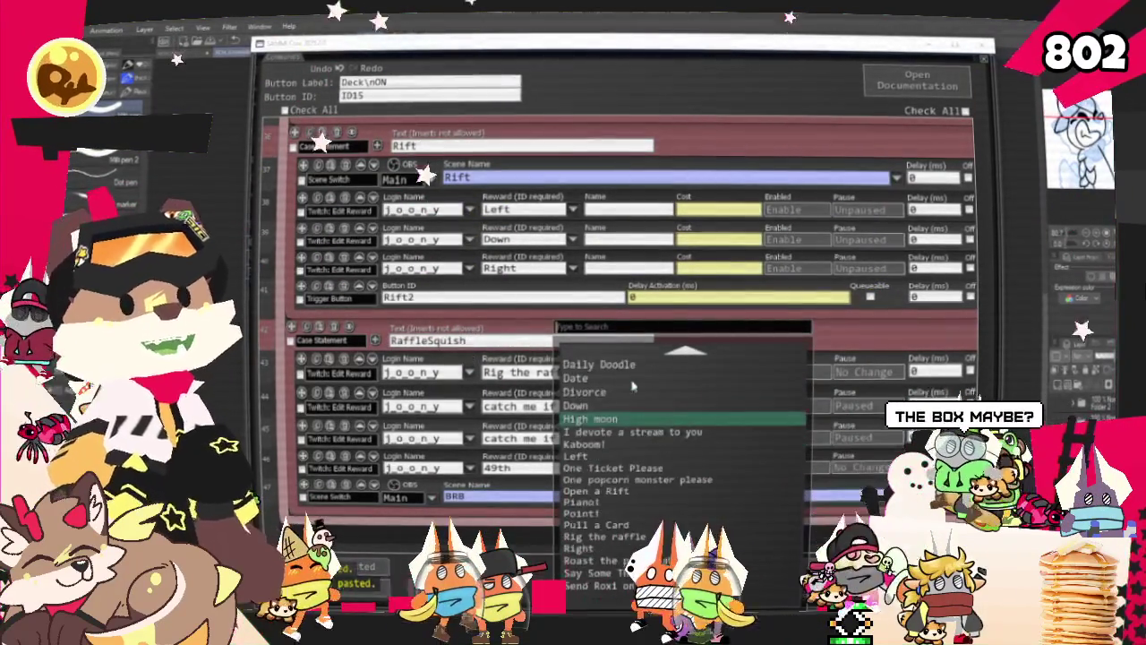
scroll(645, 408, "up", 1)
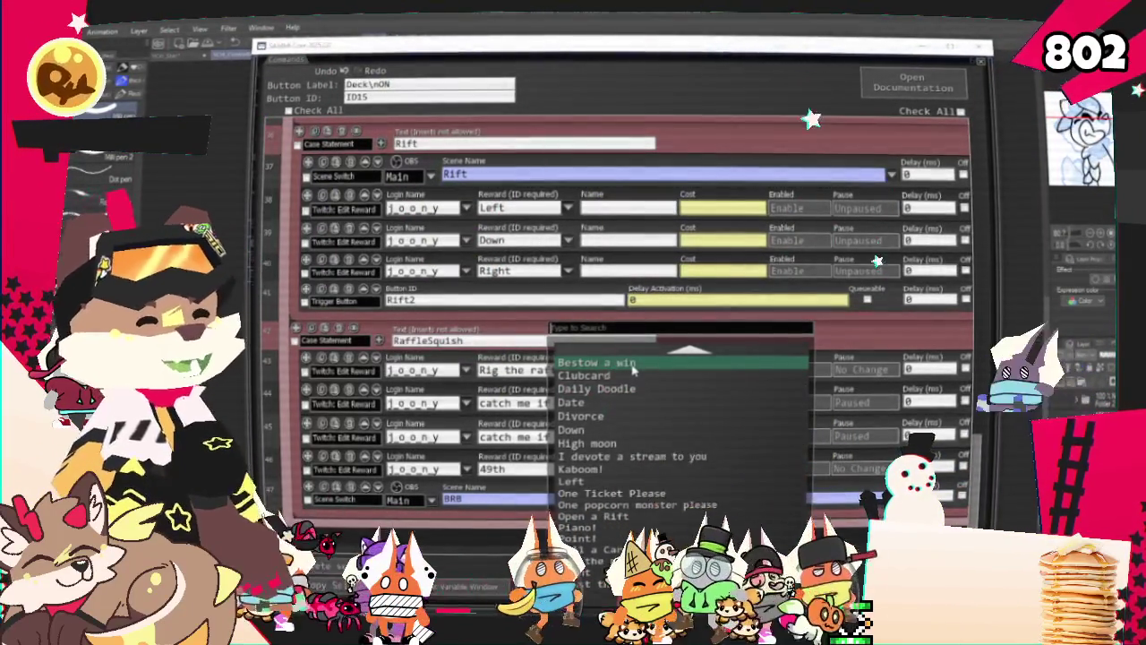
scroll(606, 405, "down", 1)
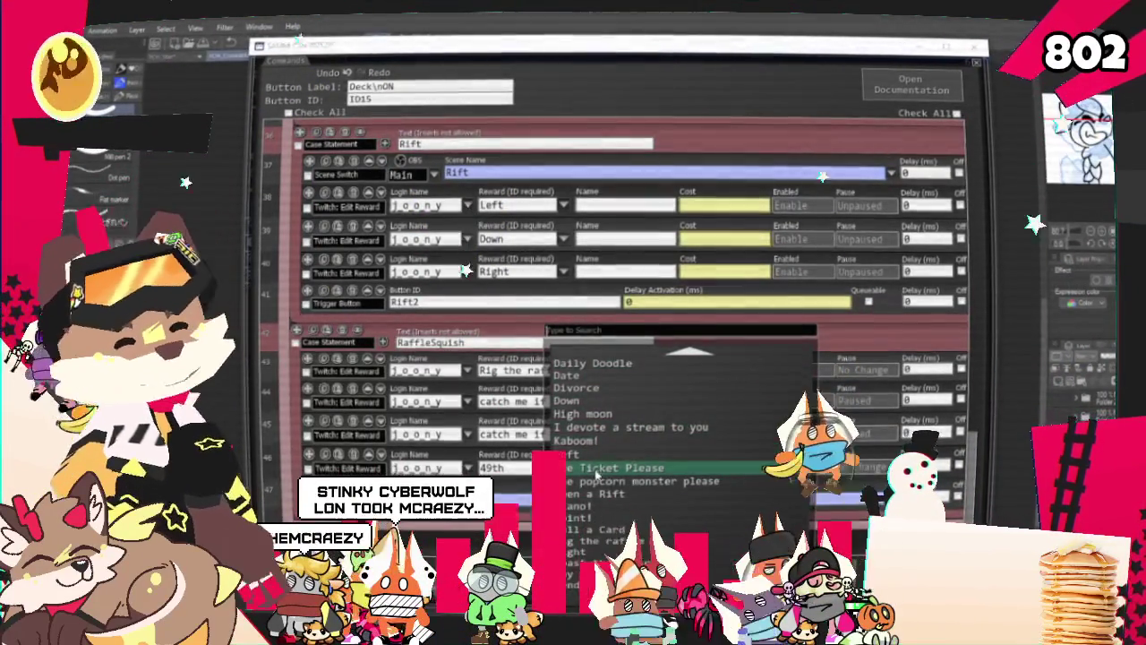
scroll(596, 472, "down", 1)
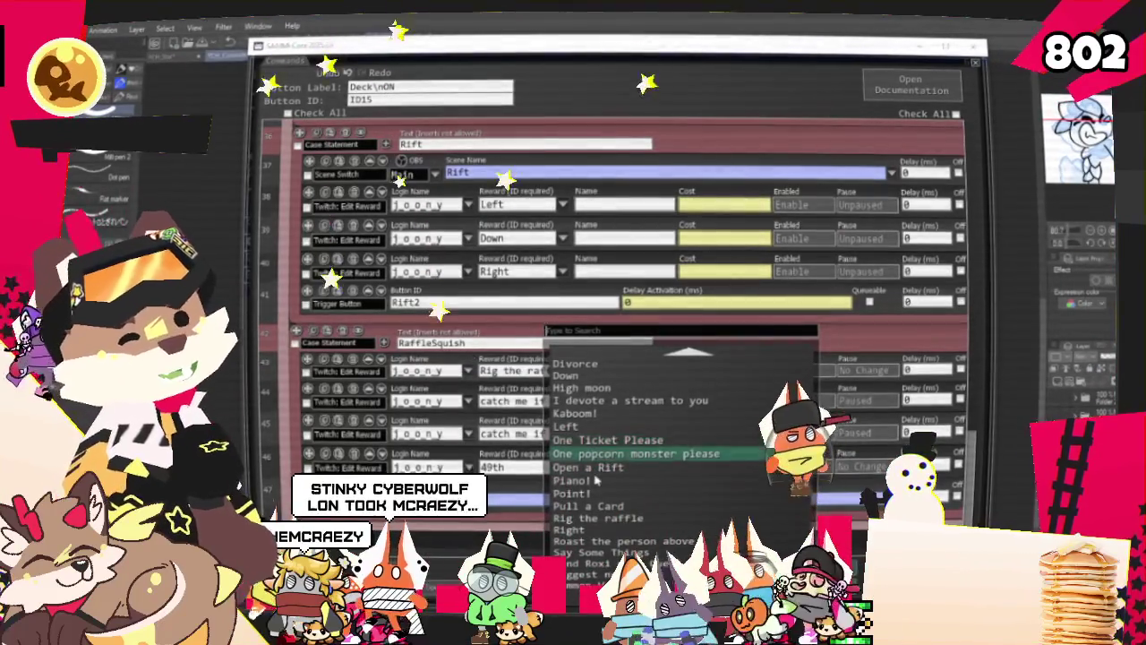
scroll(596, 465, "down", 1)
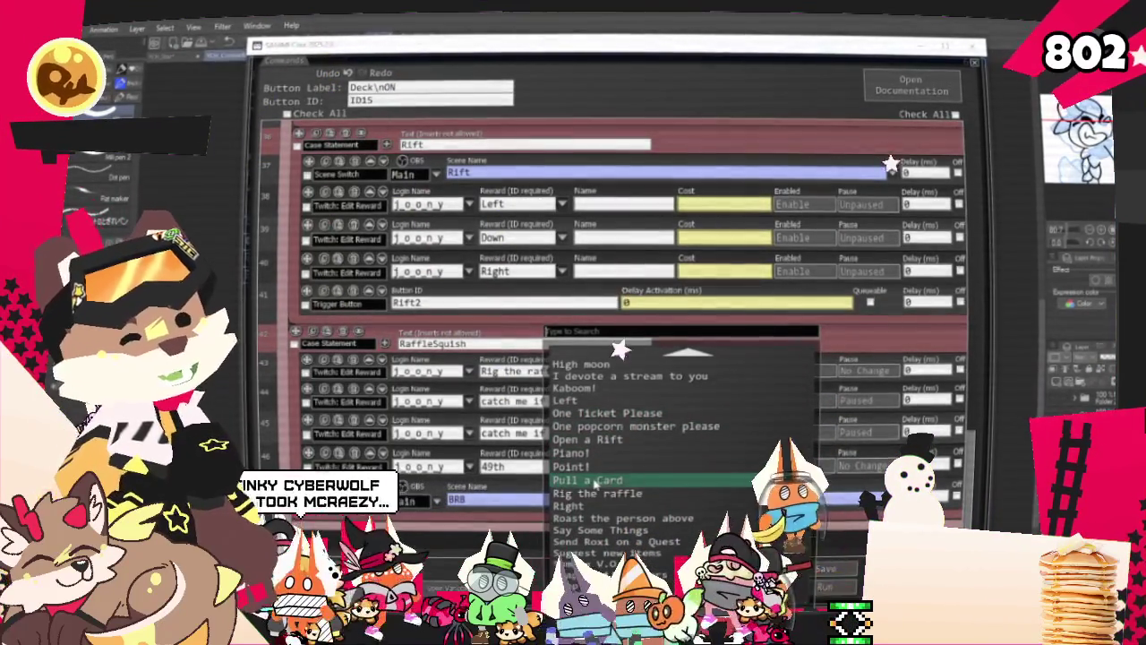
scroll(598, 465, "down", 1)
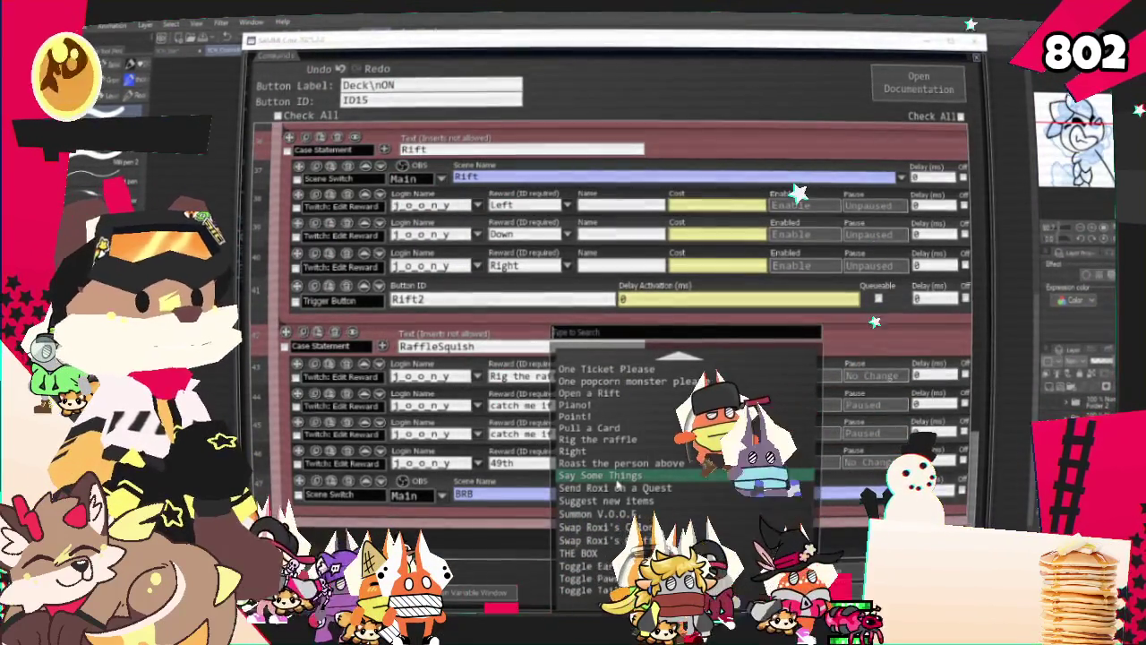
left_click(617, 476)
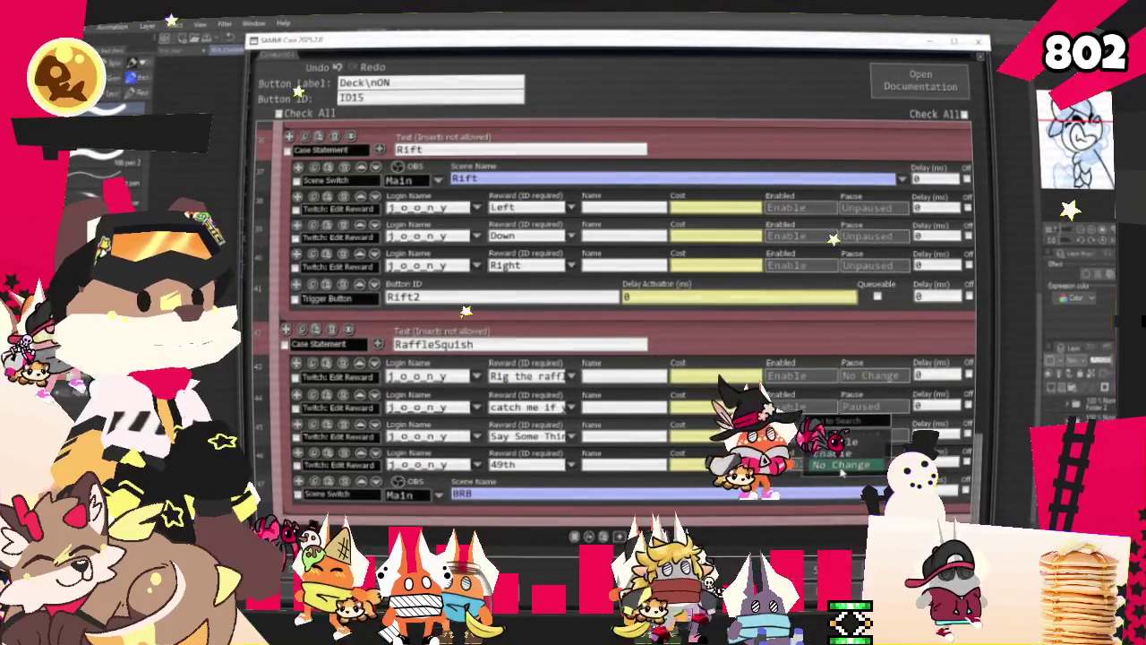
left_click(841, 466)
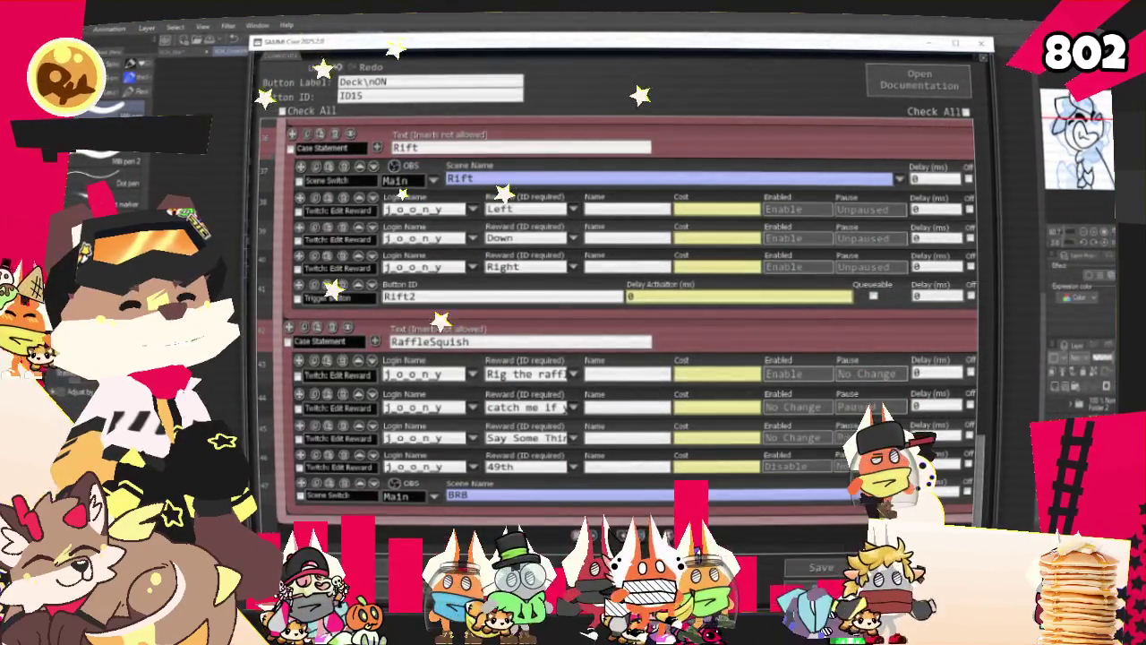
left_click(821, 567)
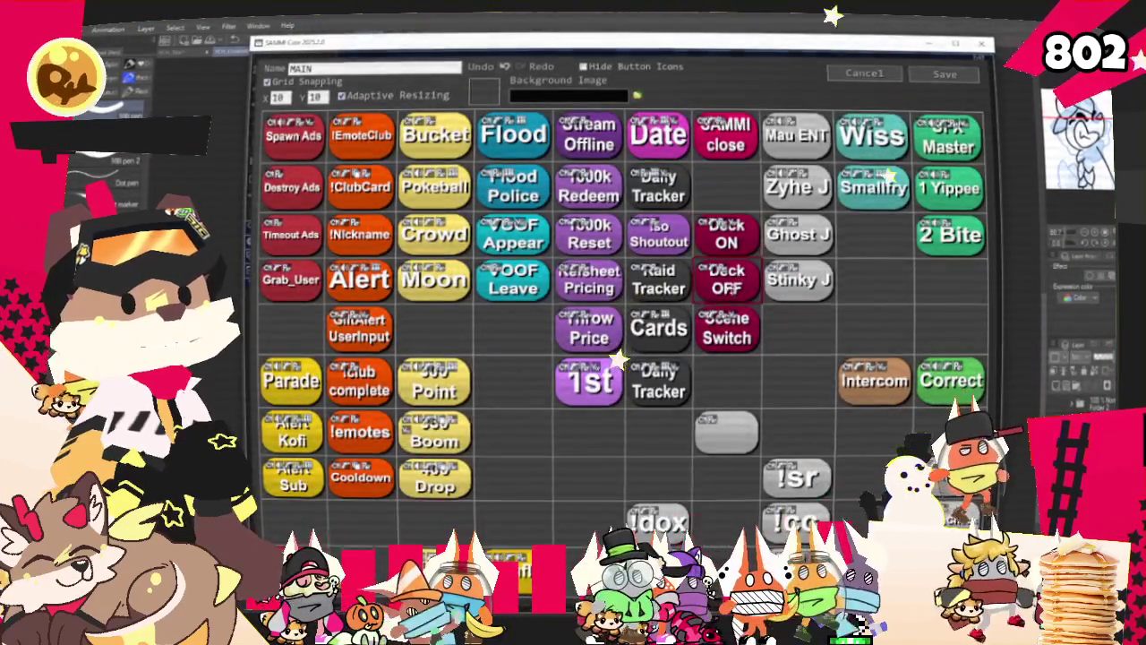
In the Deck OFF commands, add a RaffleSquish reward edit, move it down a row, and close
double_click(726, 278)
scroll(618, 313, "down", 10)
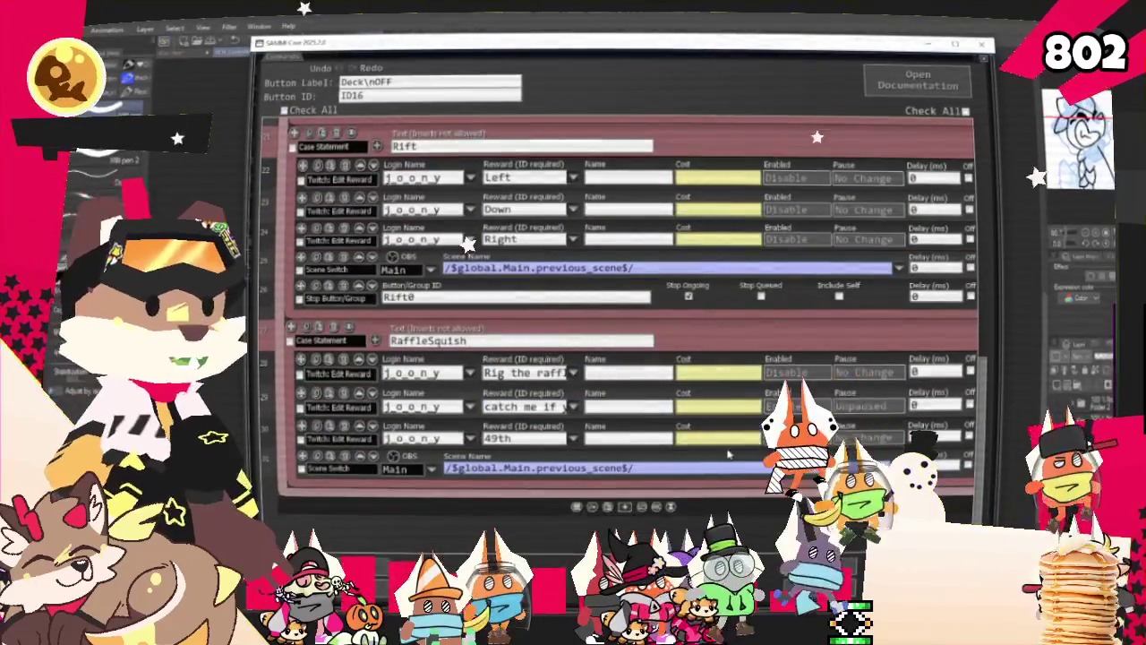
left_click(792, 370)
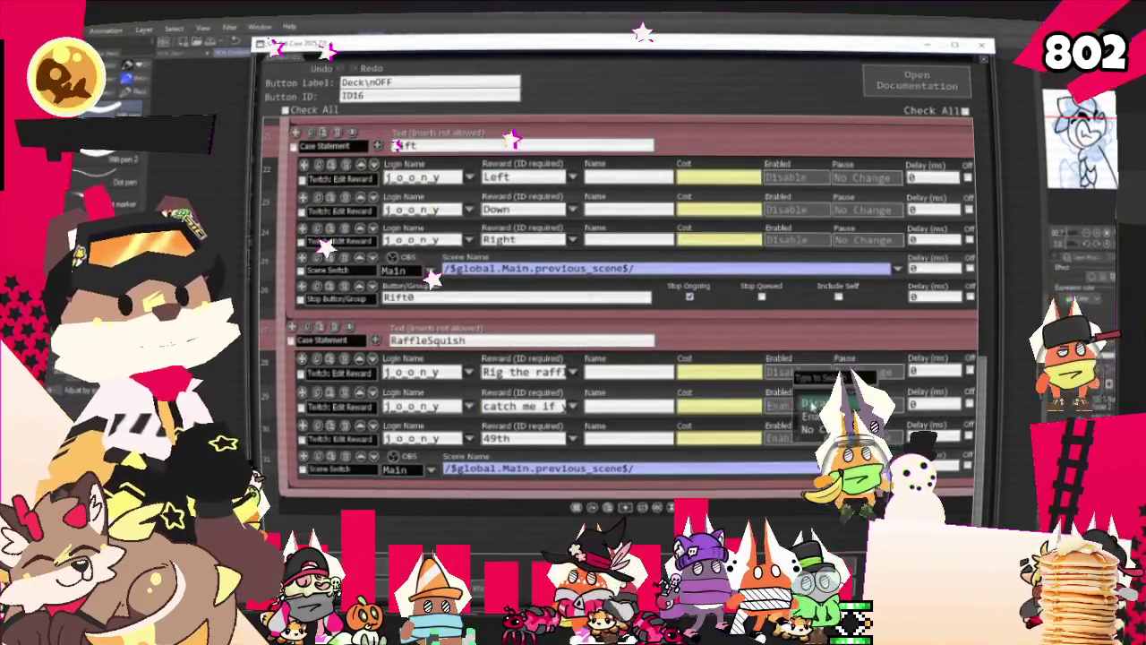
left_click(330, 391)
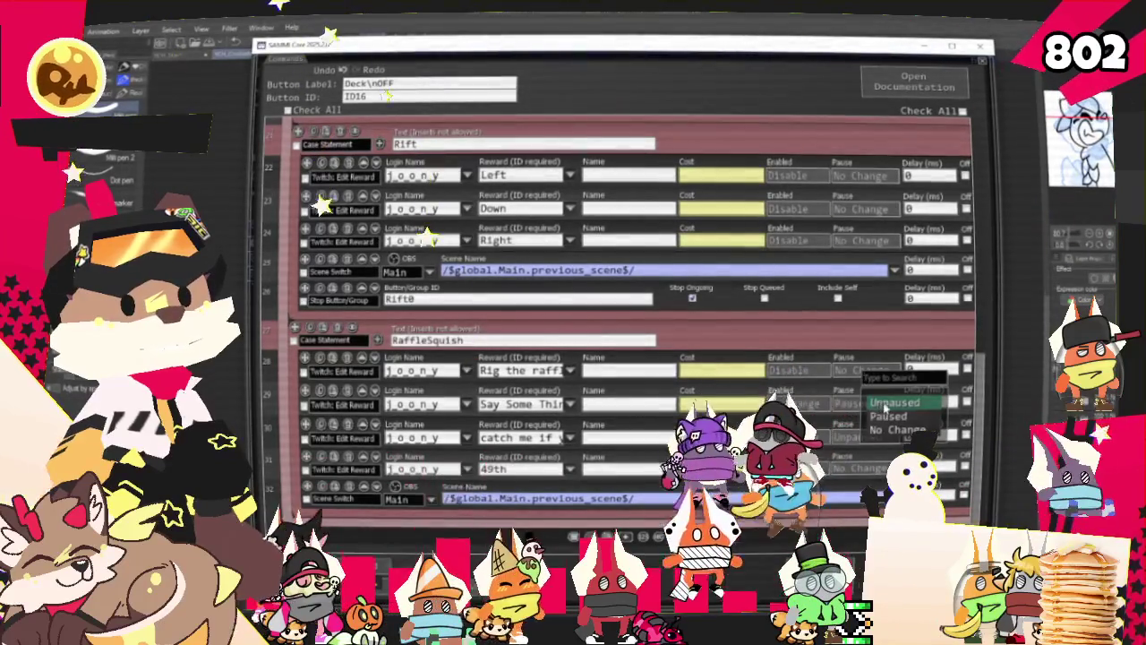
left_click(374, 392)
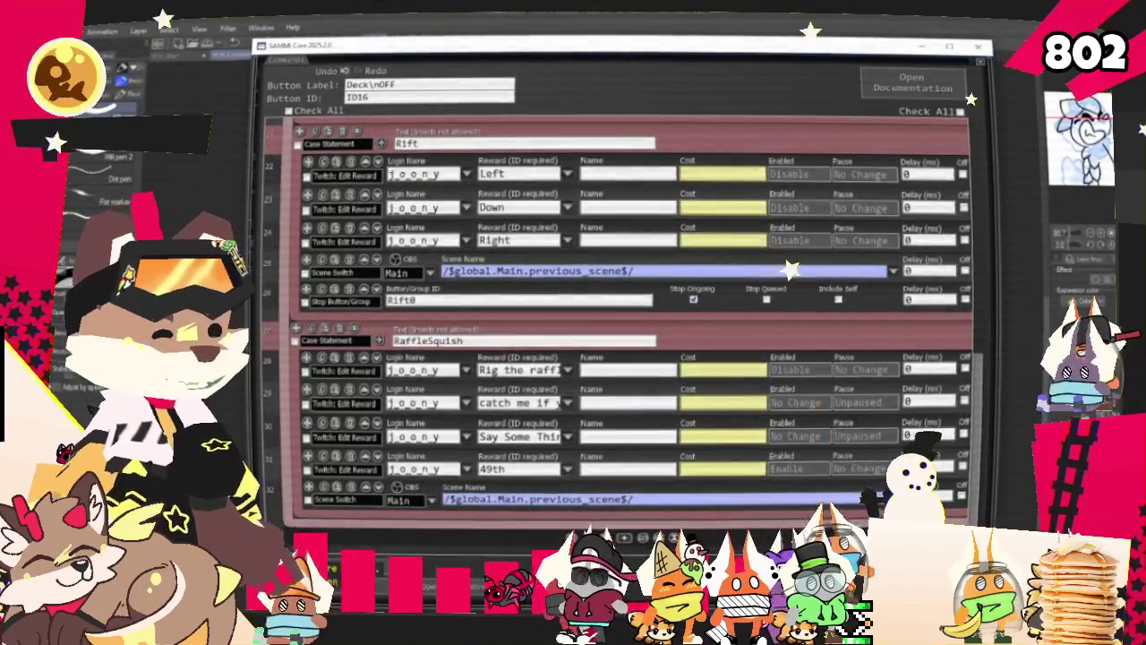
key("Escape")
key("Escape")
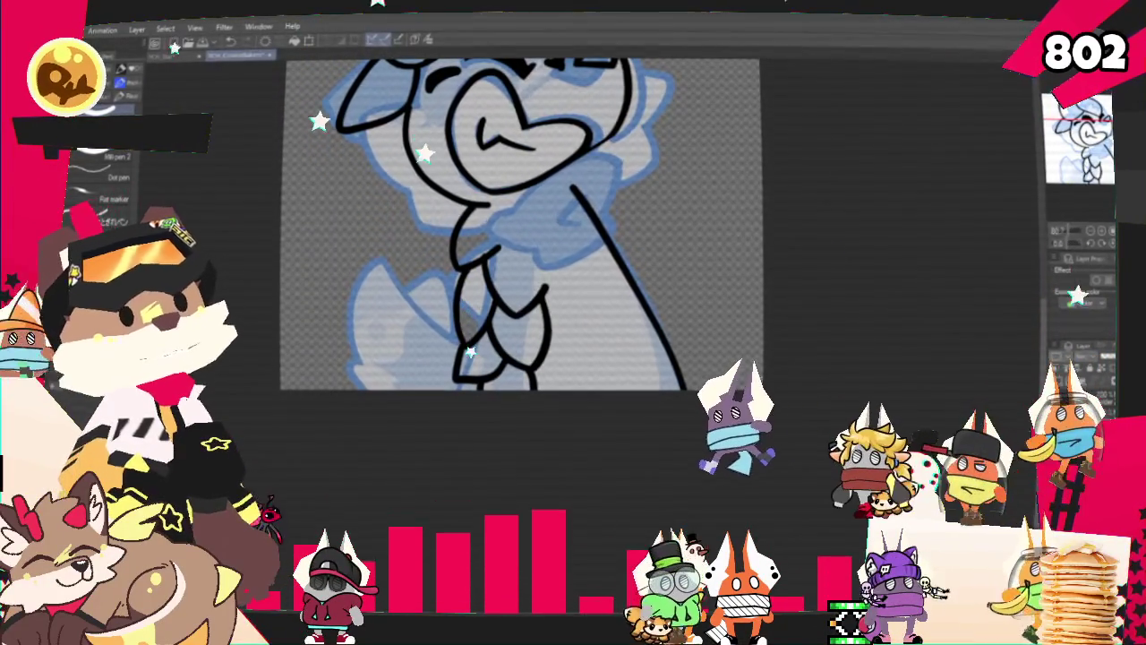
Ink the paw's lower-left curve, undoing and redrawing the misplaced strokes
scroll(486, 280, "down", 3)
scroll(486, 280, "up", 4)
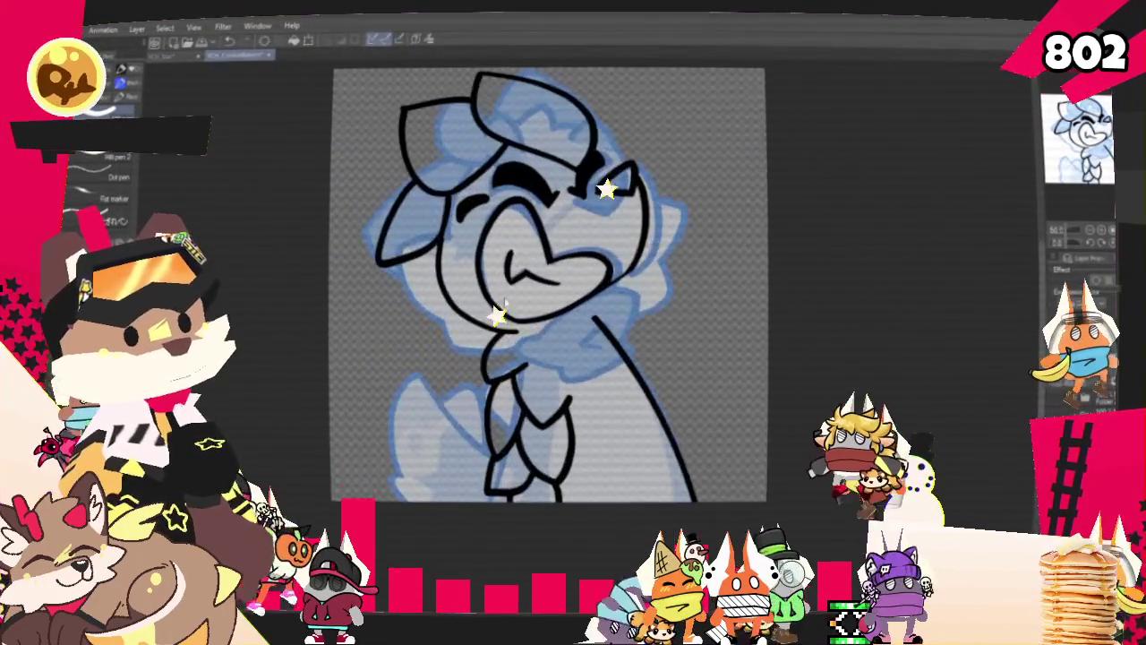
scroll(486, 280, "up", 1)
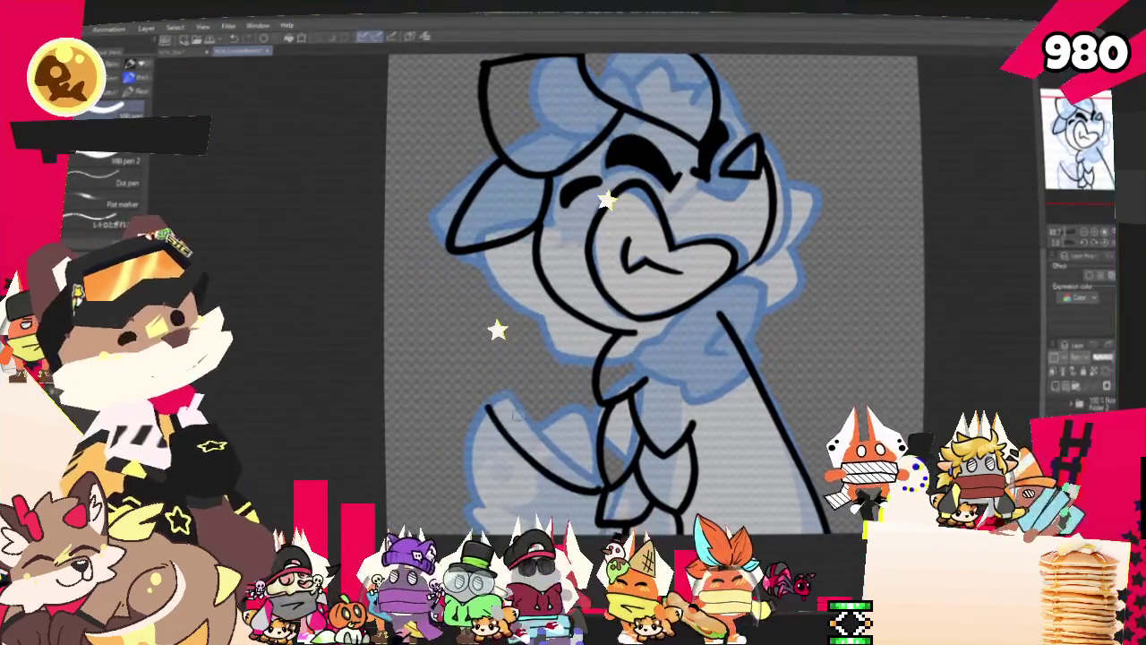
left_click_drag(483, 405, 451, 530)
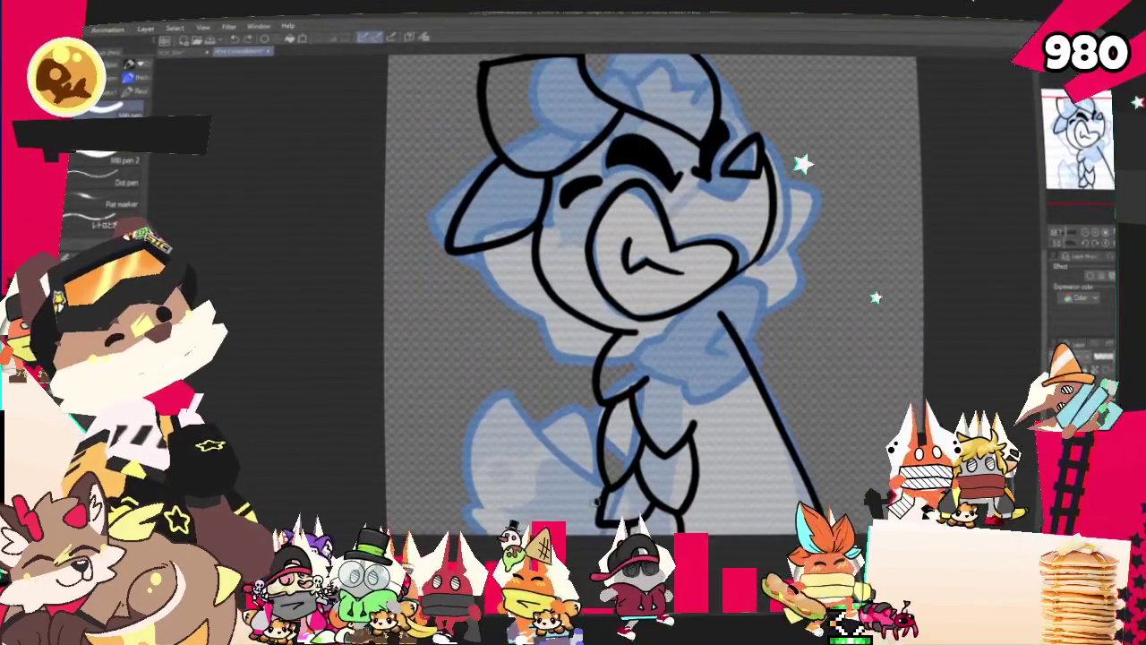
key("ctrl+z")
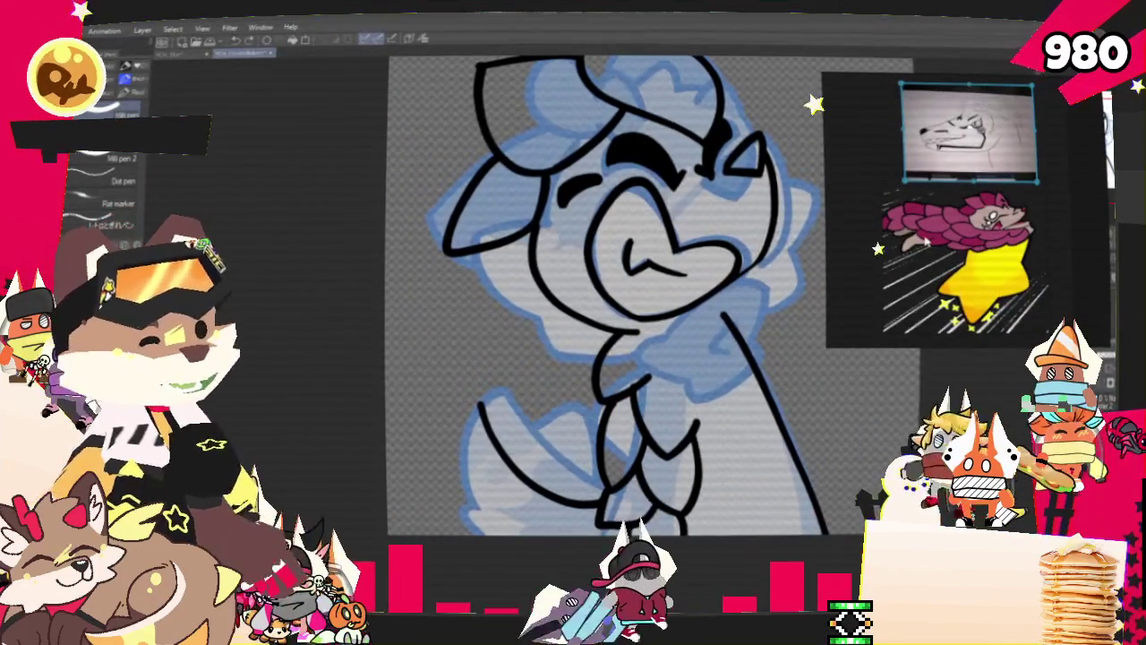
key("ctrl+z")
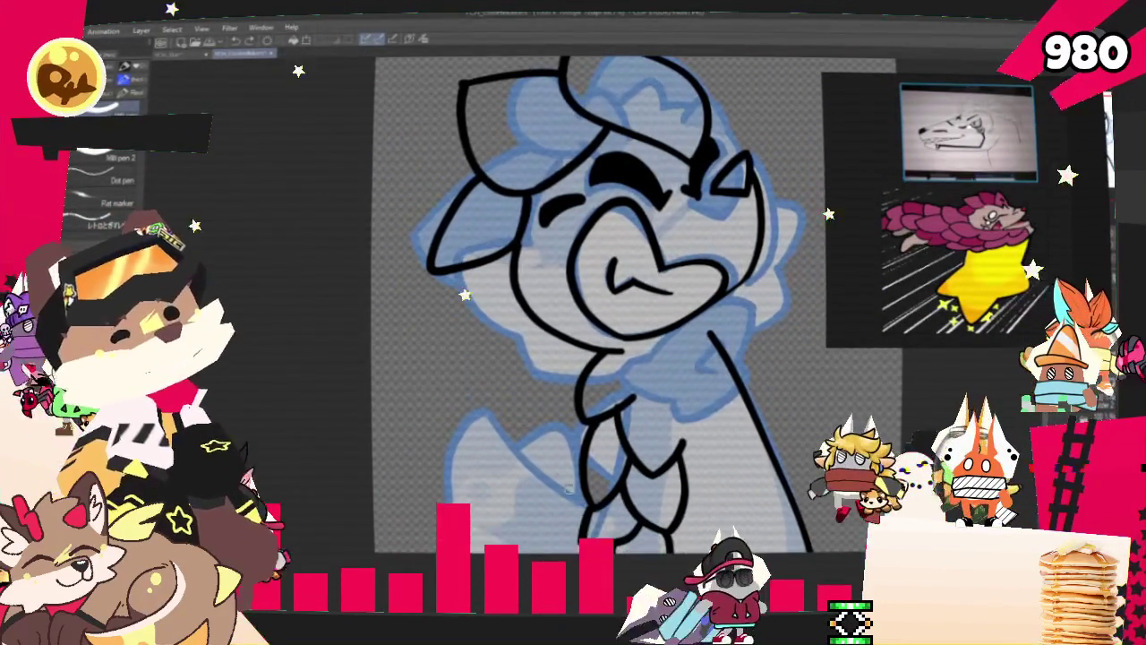
left_click_drag(491, 491, 582, 501)
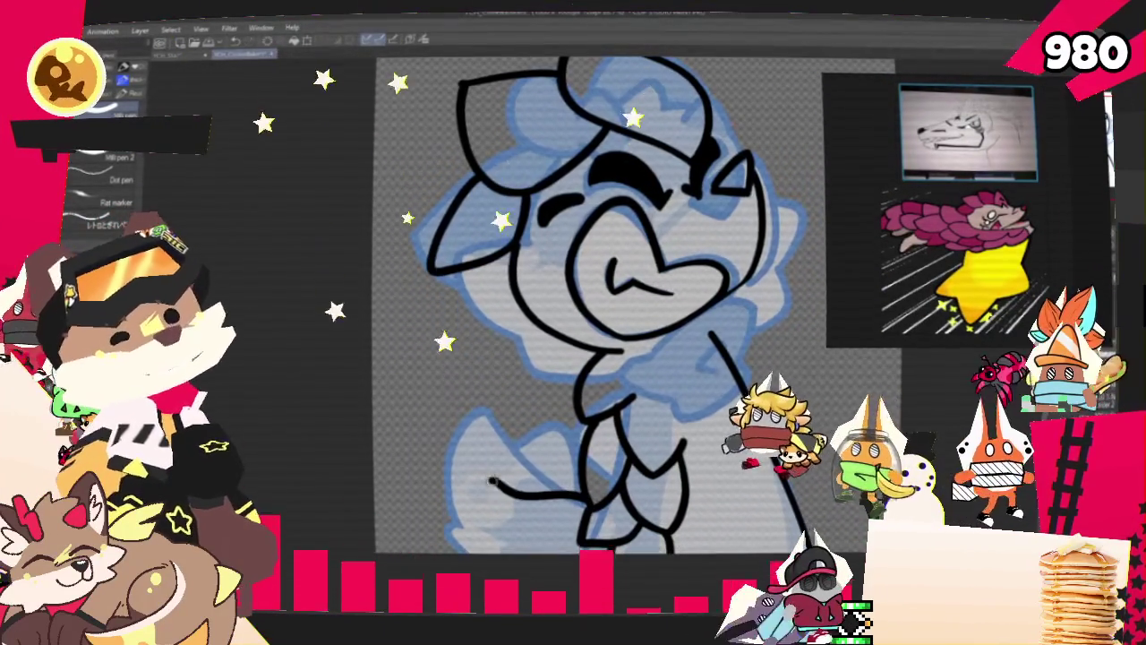
mouse_move(490, 490)
left_mouse_down()
mouse_move(452, 434)
mouse_move(466, 534)
left_mouse_up()
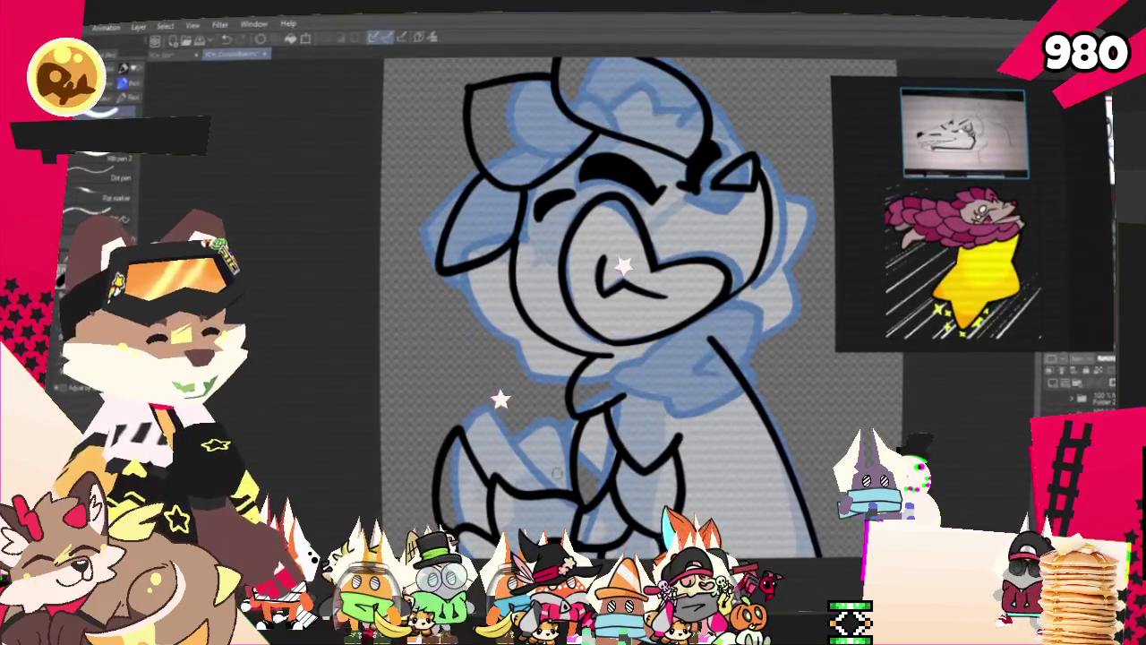
Move the reference images aside and hide the blue sketch layer
left_click_drag(880, 340, 791, 269)
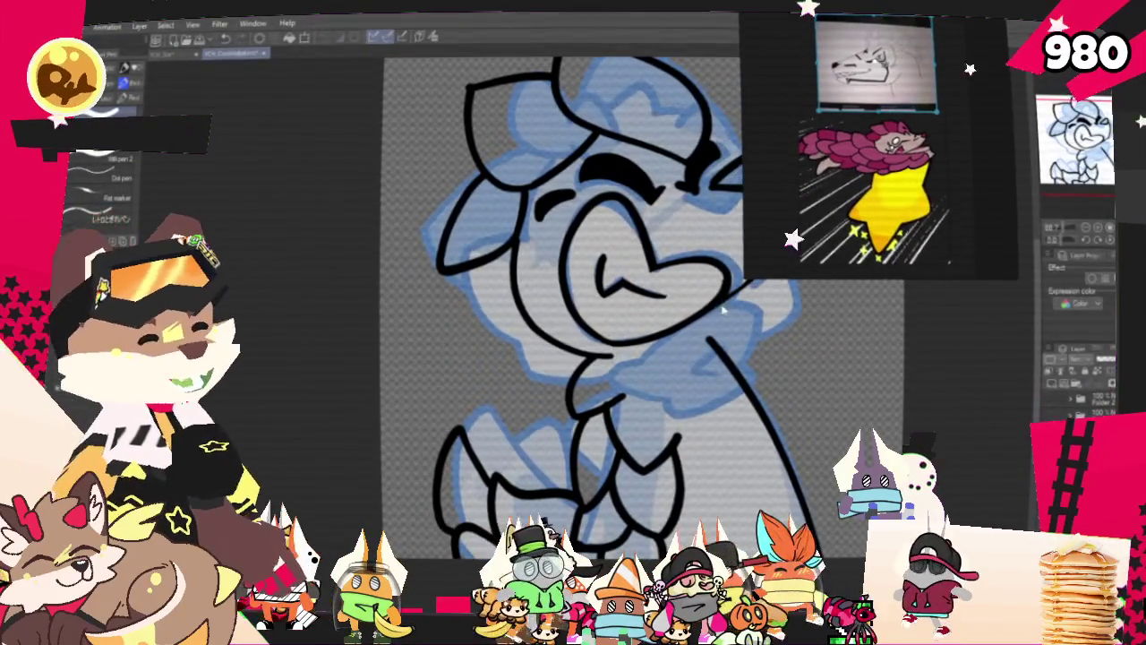
scroll(669, 510, "up", 1)
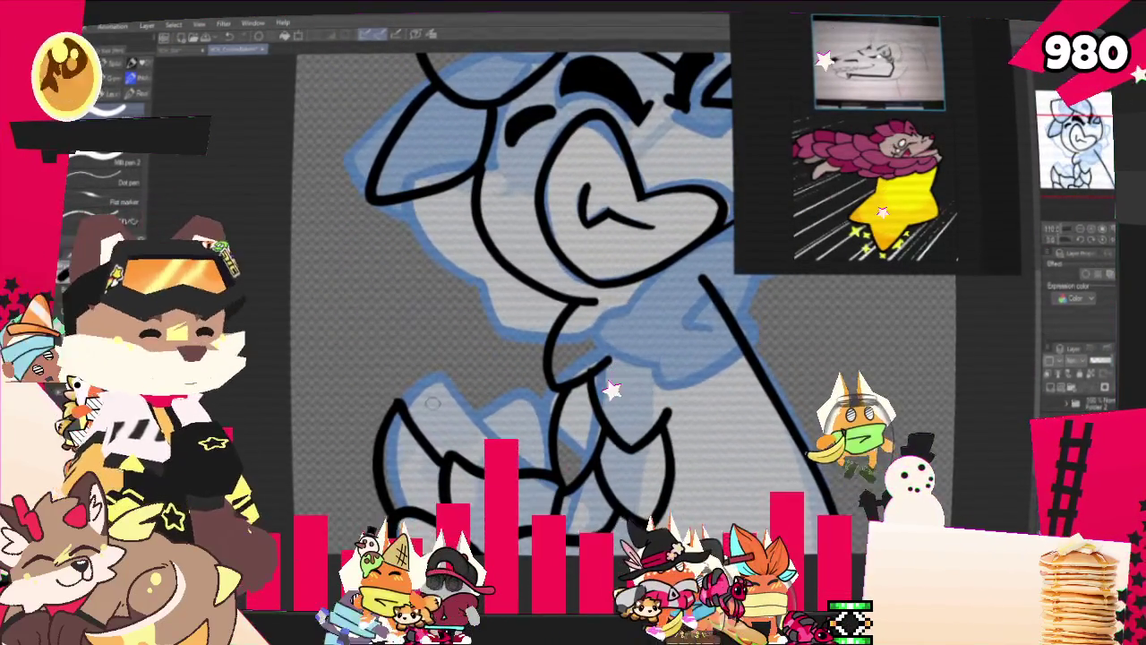
scroll(511, 269, "down", 3)
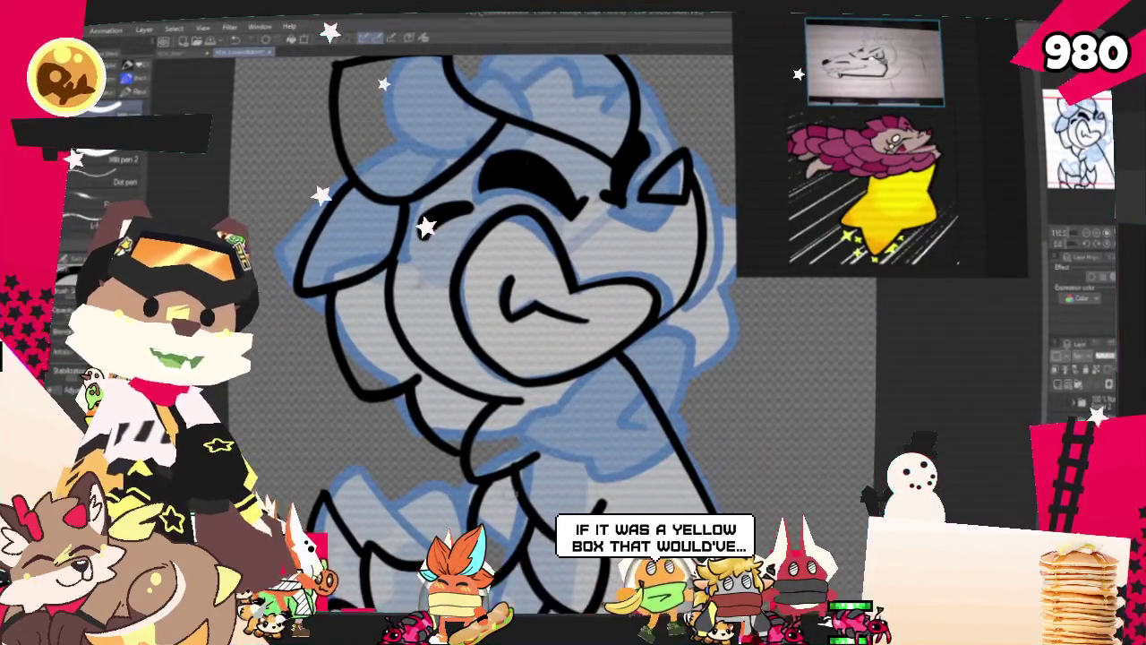
scroll(506, 314, "down", 5)
scroll(478, 396, "up", 2)
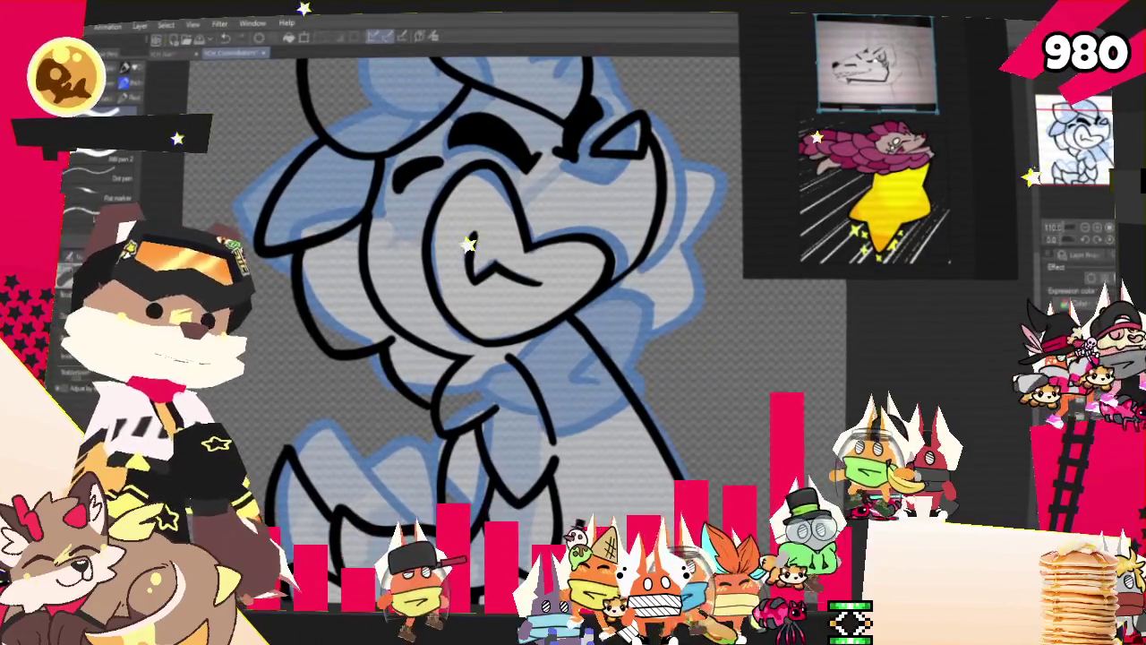
scroll(448, 314, "down", 3)
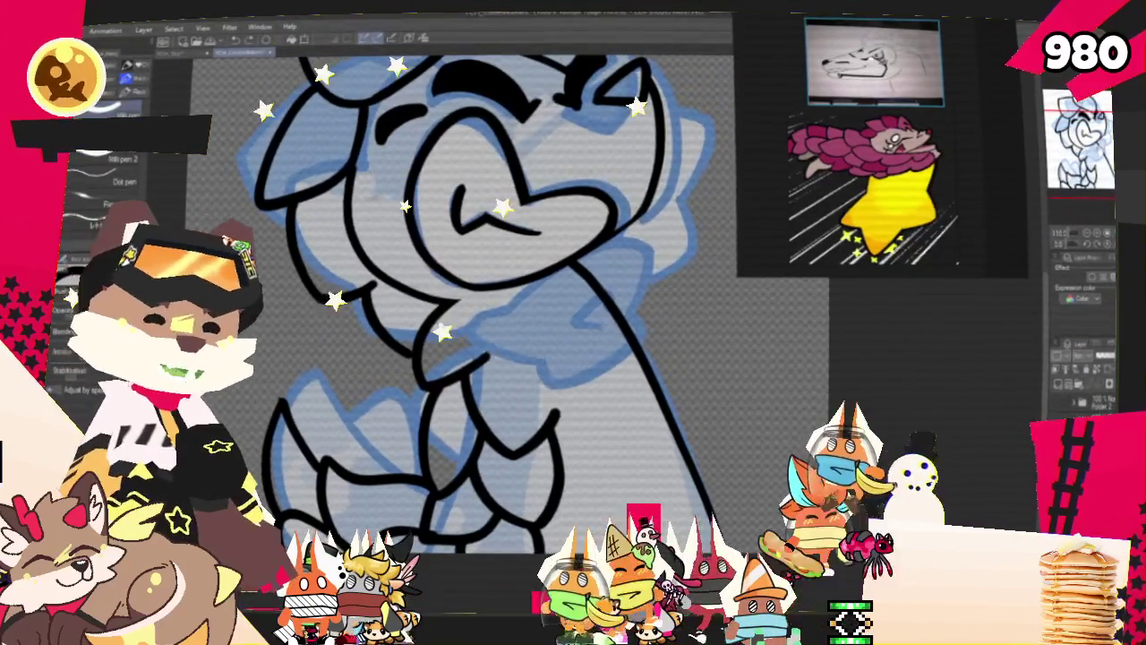
scroll(470, 304, "down", 2)
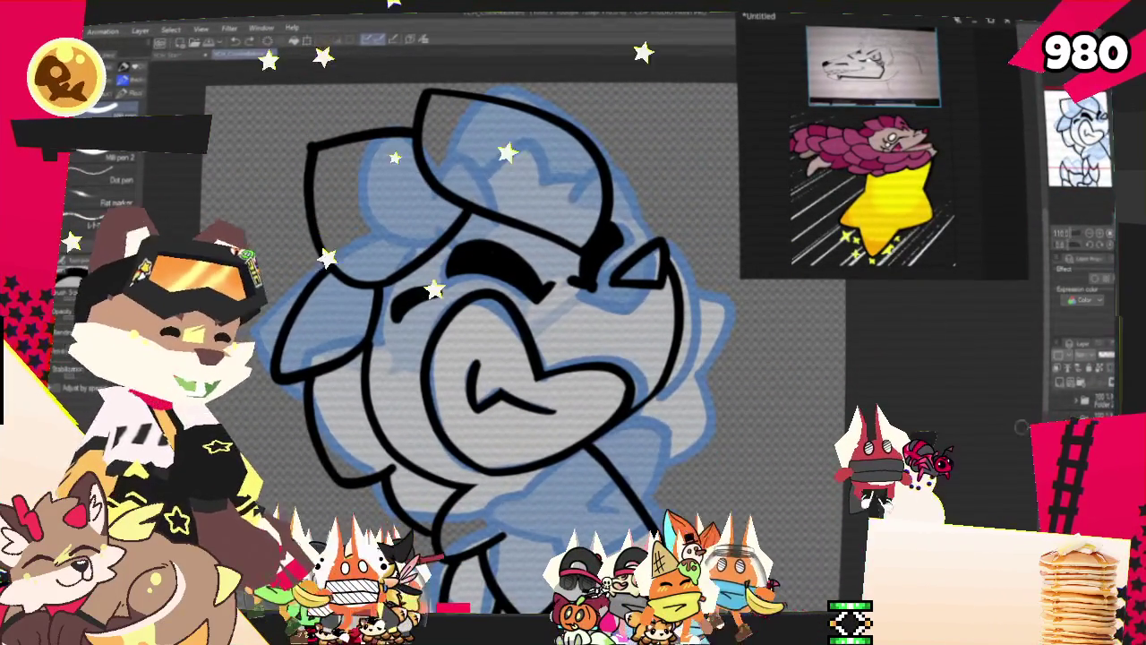
key("Delete")
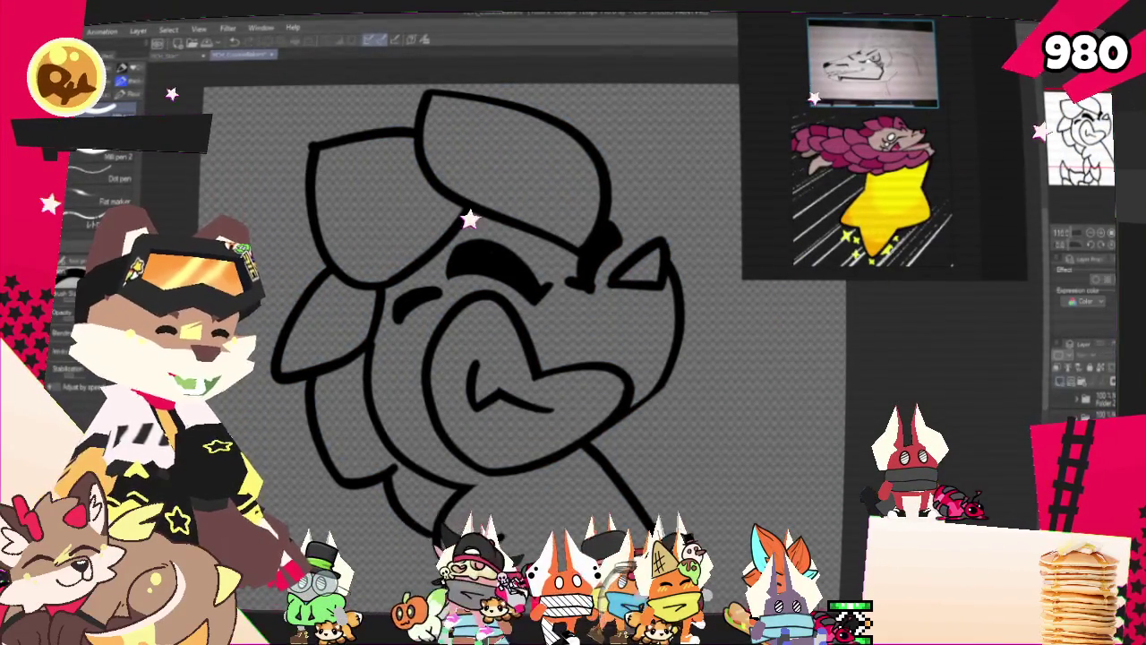
Pan and scroll the canvas to review the line art with the sketch hidden
left_click_drag(527, 360, 563, 360)
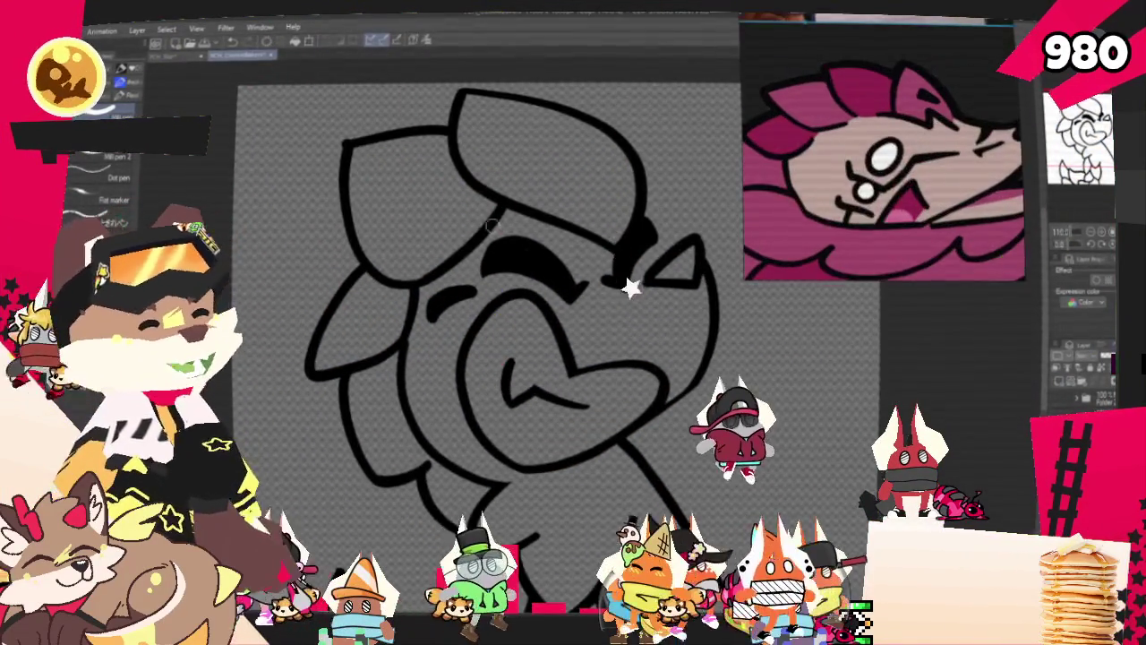
left_click_drag(501, 271, 479, 261)
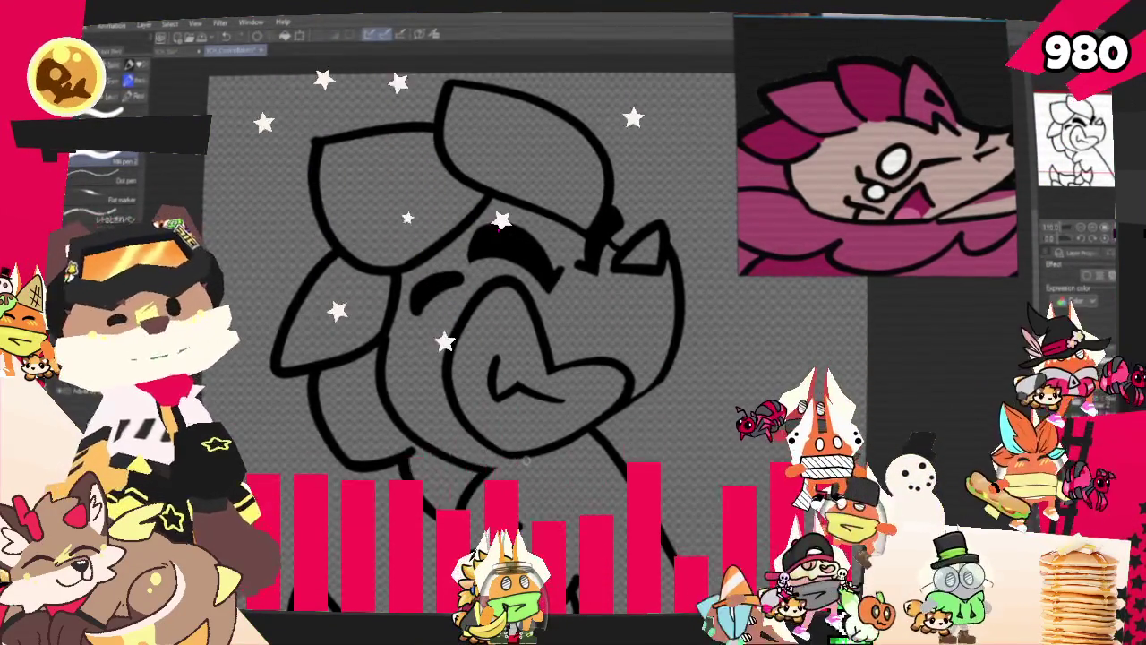
scroll(448, 313, "right", 1)
scroll(447, 313, "left", 1)
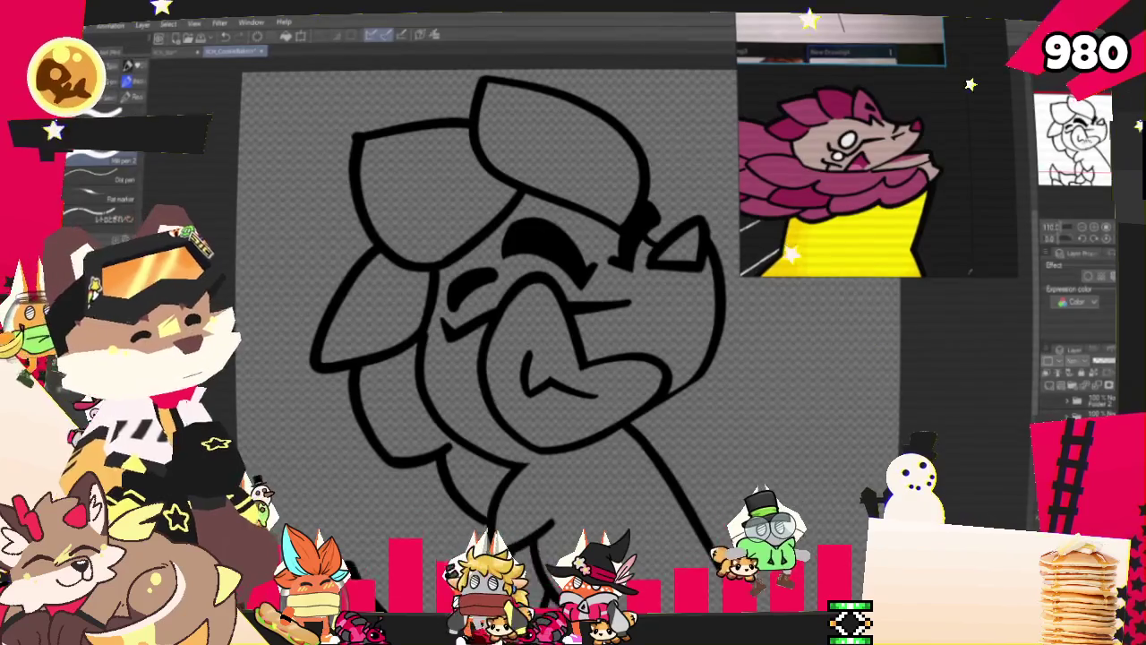
left_click_drag(483, 313, 461, 343)
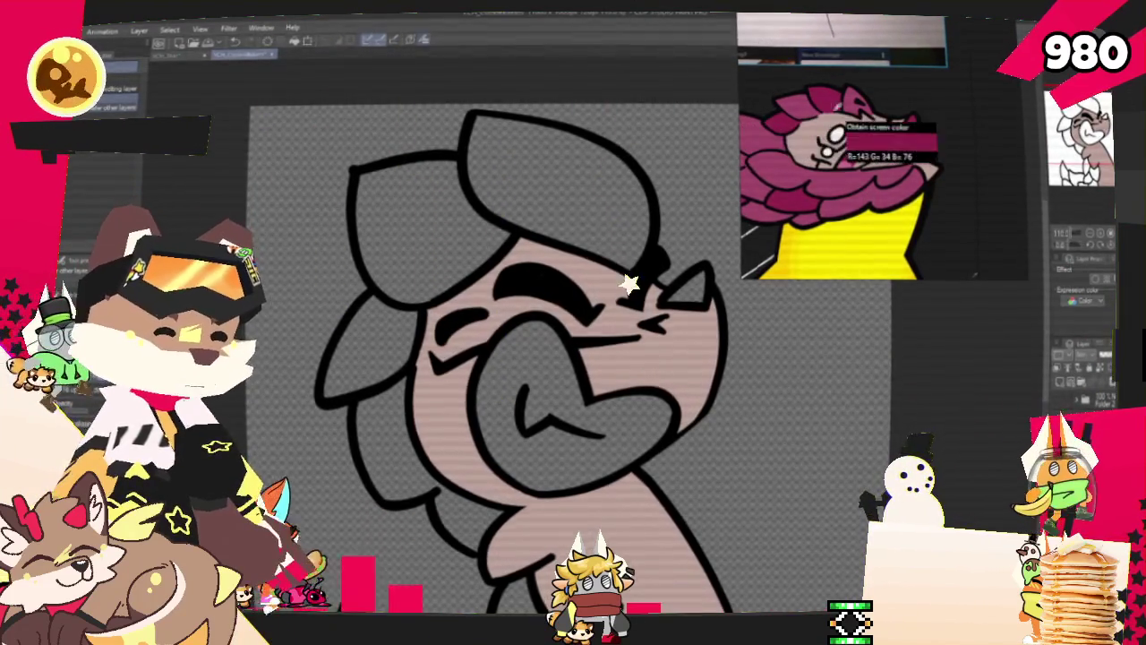
Fill the top, left and upper grey hair sections with magenta
left_click(545, 191)
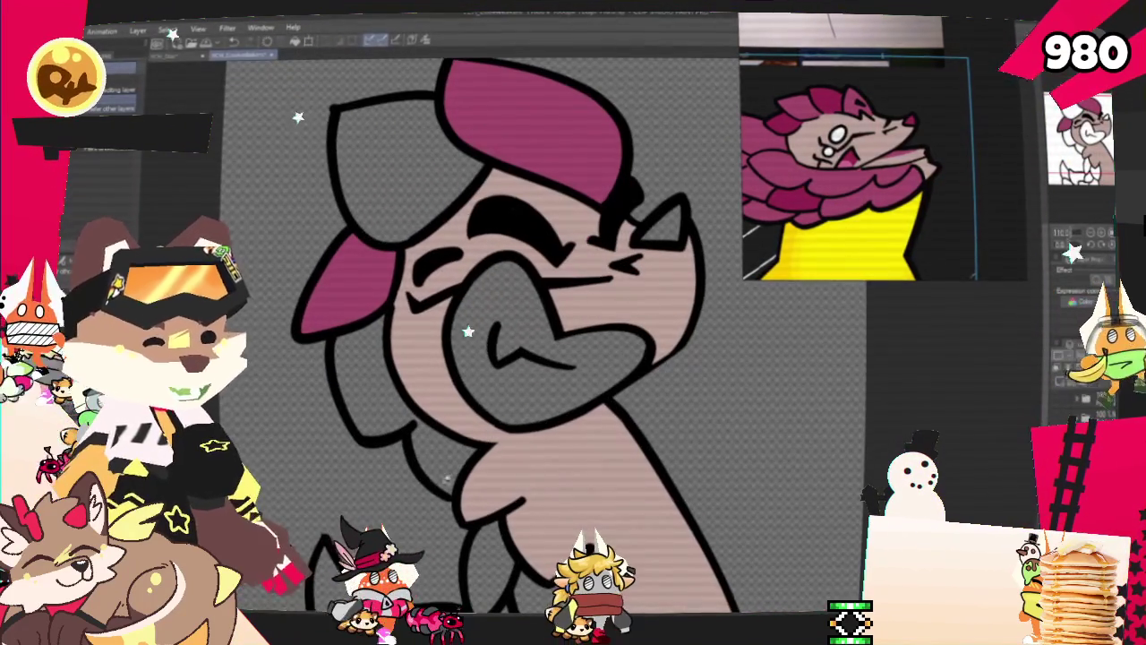
left_click(441, 457)
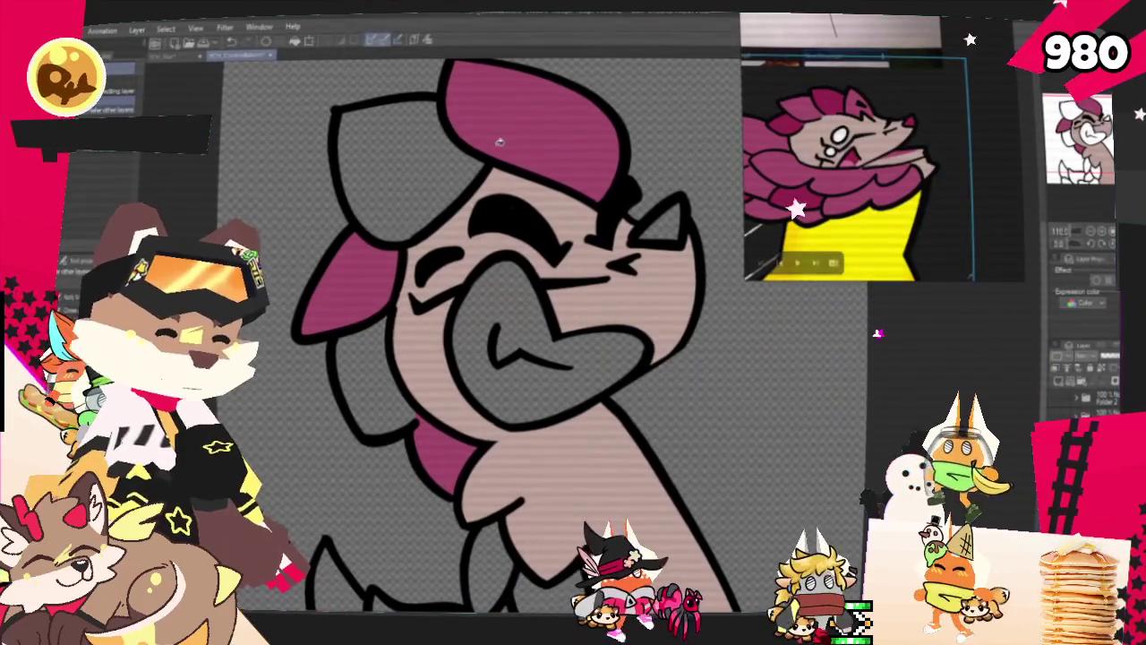
left_click(412, 165)
scroll(383, 363, "down", 2)
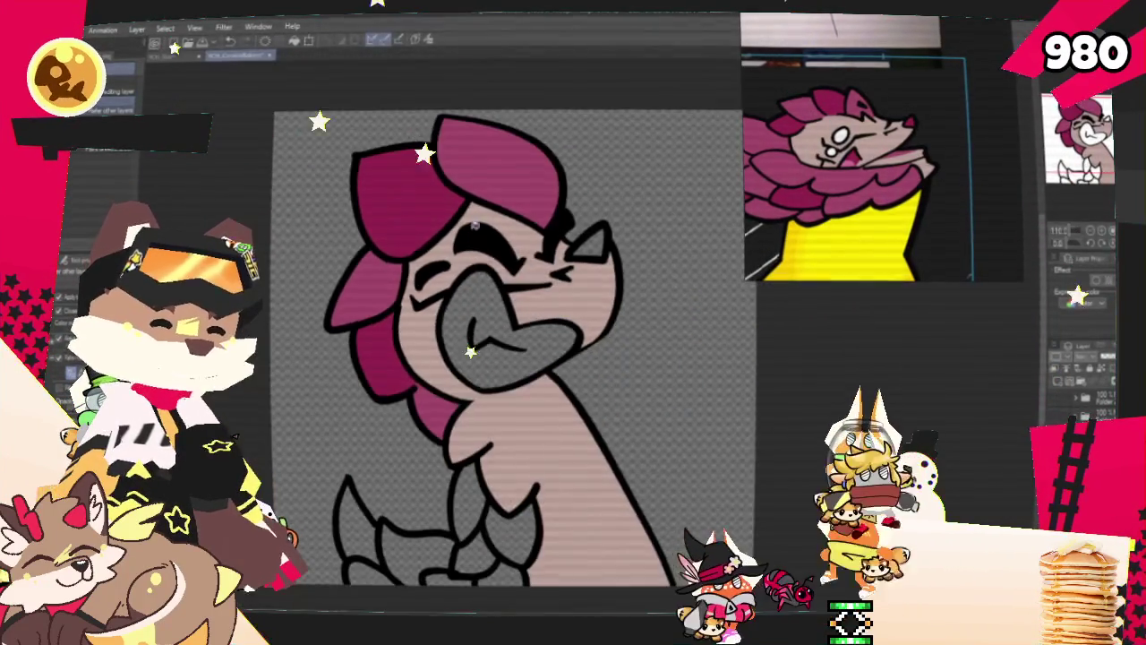
scroll(383, 362, "down", 2)
scroll(915, 139, "up", 3)
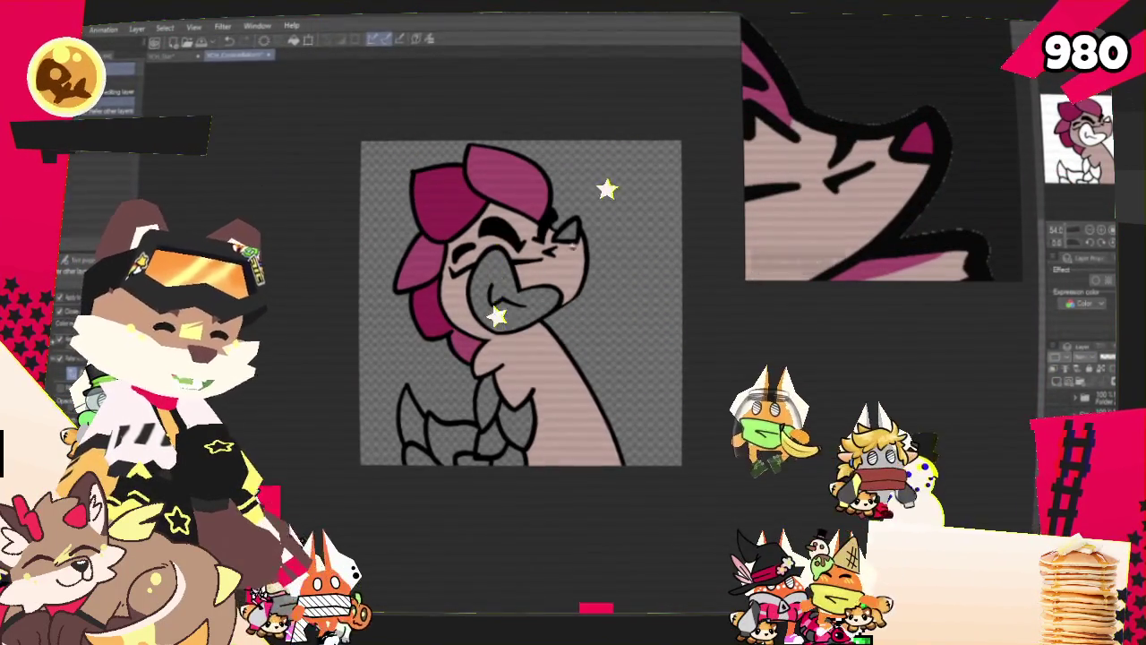
scroll(591, 226, "up", 2)
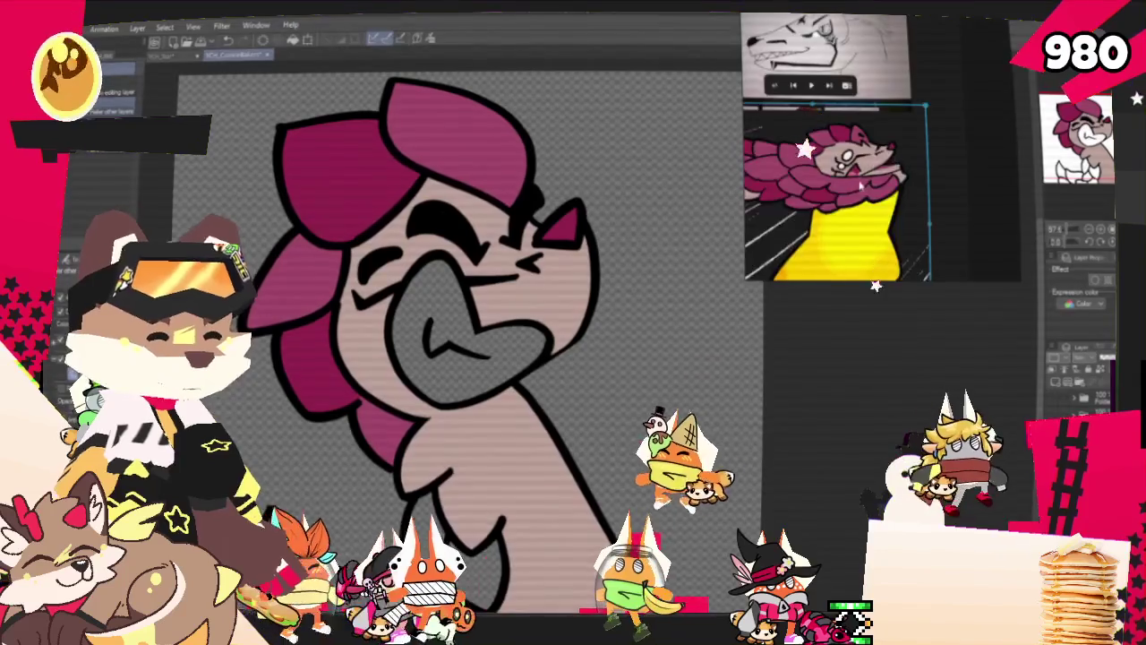
scroll(435, 304, "up", 2)
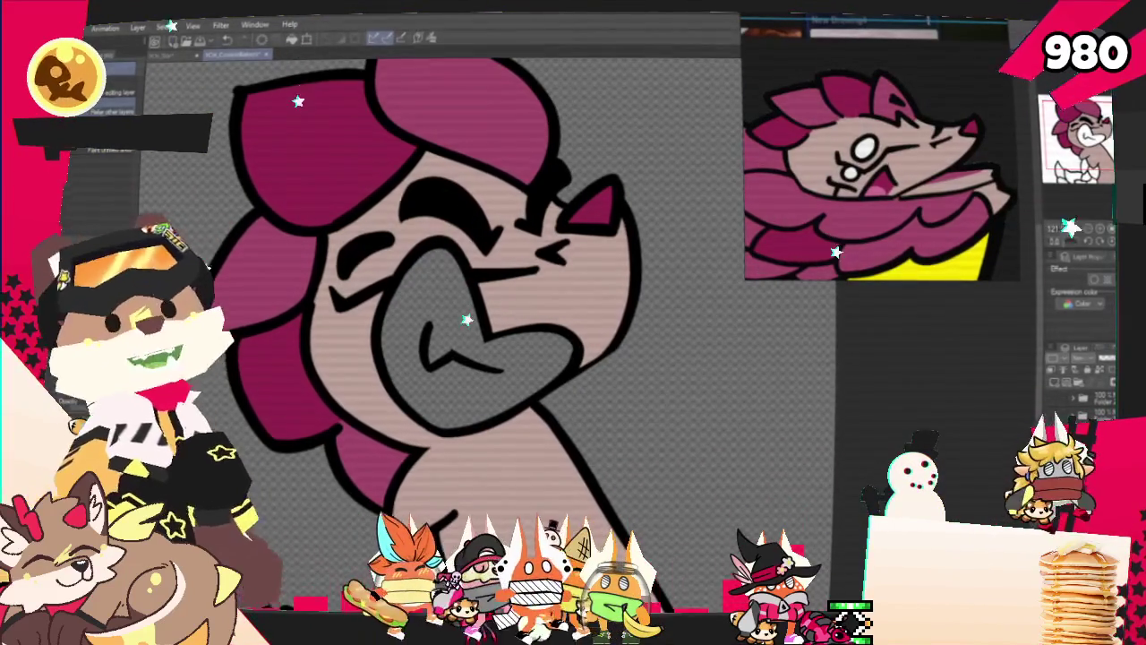
scroll(448, 298, "down", 3)
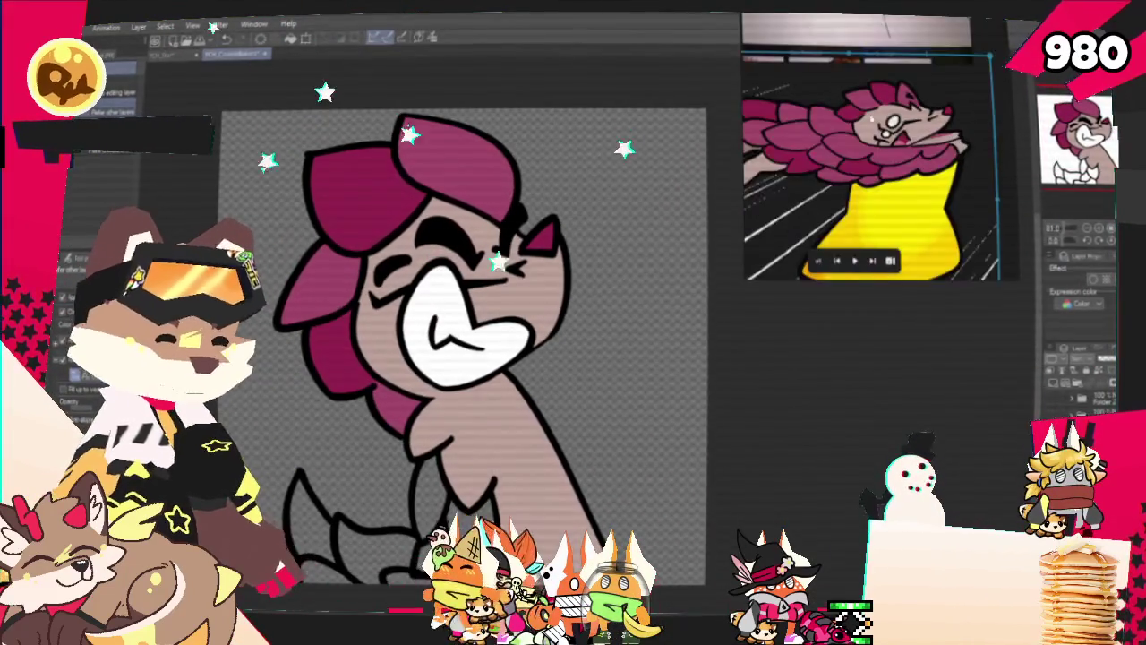
scroll(484, 159, "down", 3)
scroll(423, 411, "up", 3)
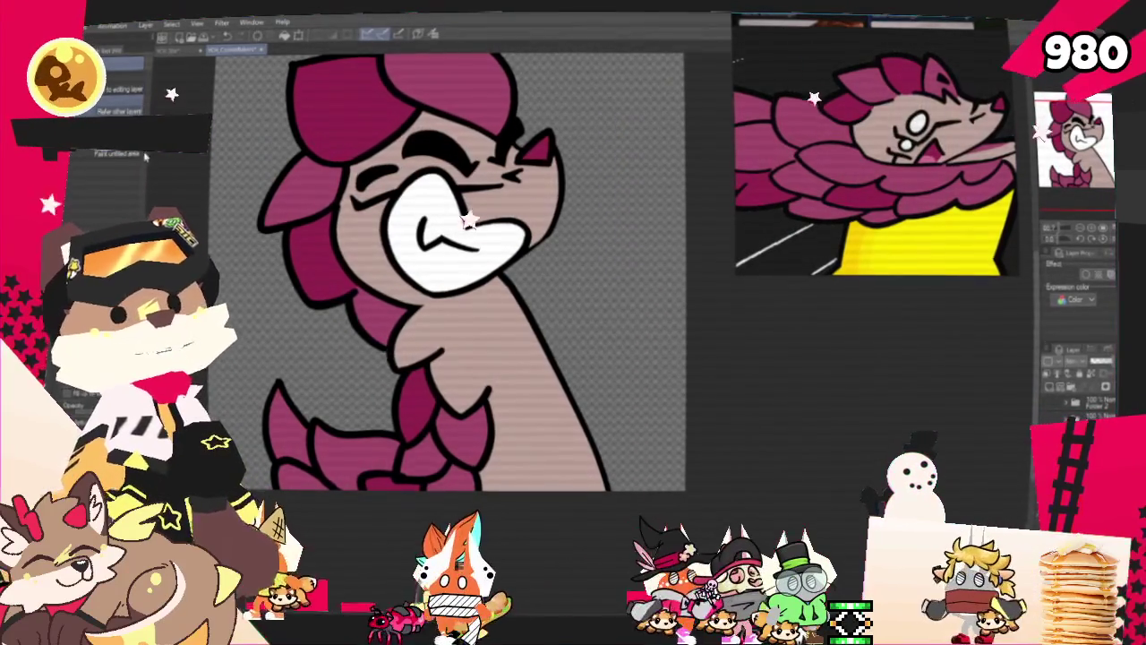
key("p")
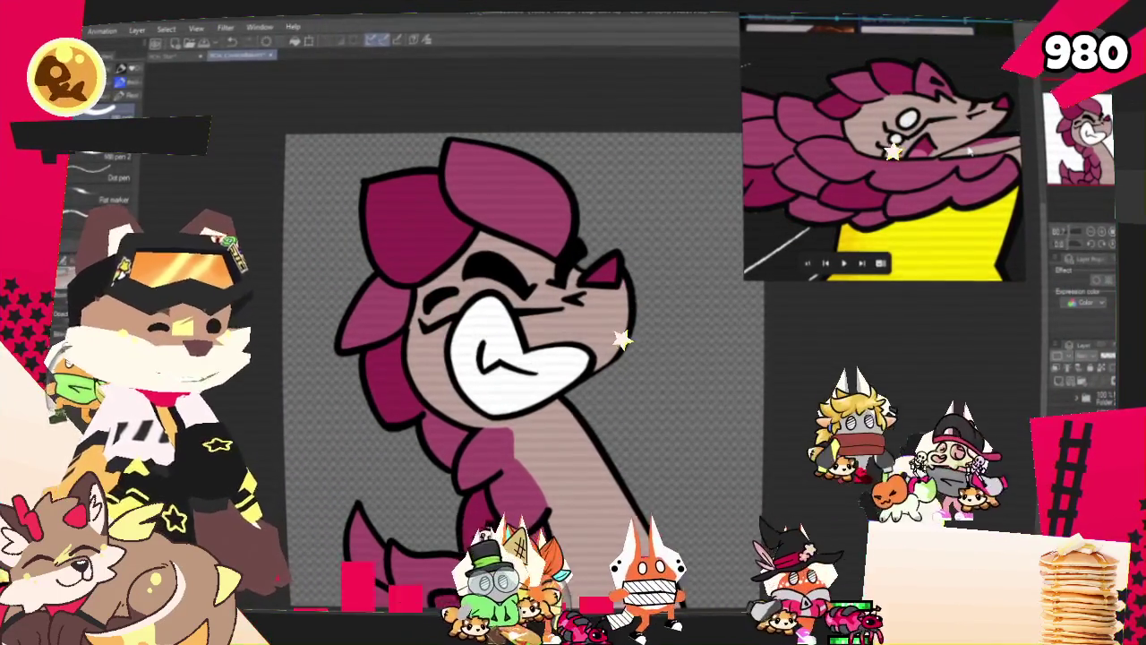
scroll(508, 245, "down", 3)
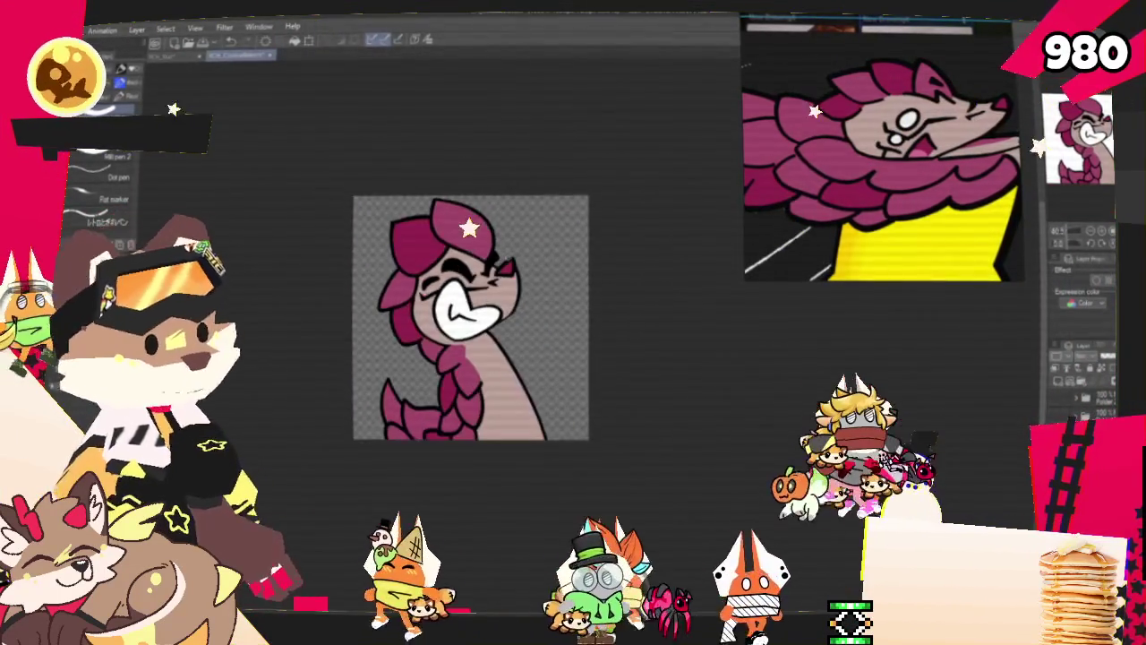
scroll(507, 245, "up", 2)
scroll(507, 245, "down", 1)
scroll(503, 260, "down", 2)
scroll(498, 274, "down", 2)
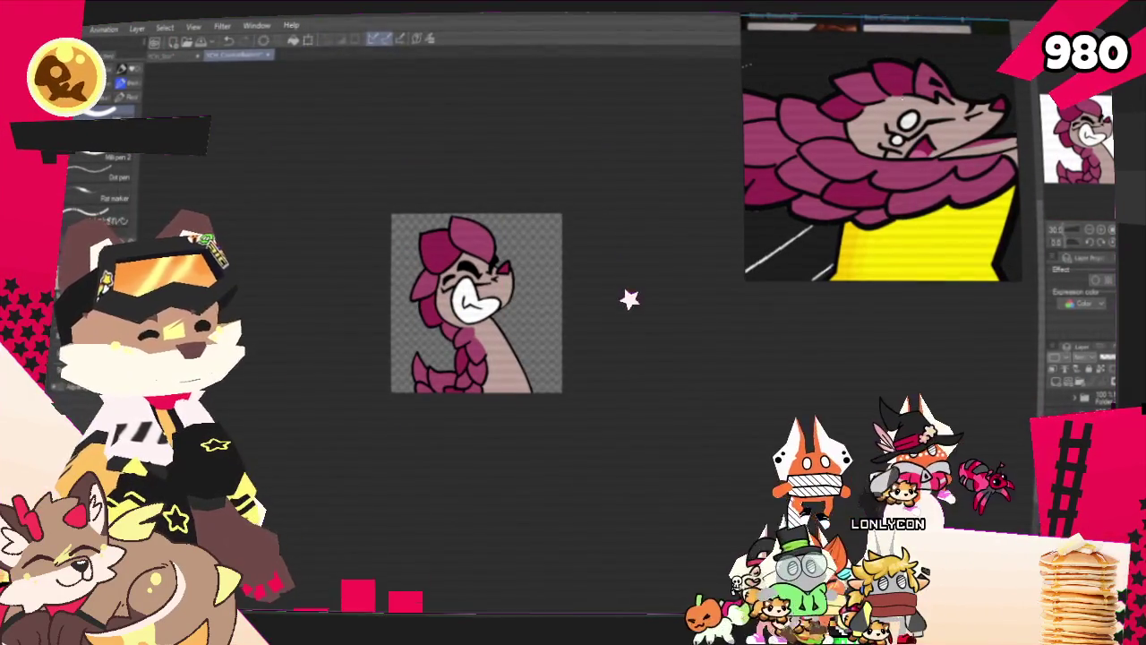
scroll(489, 332, "up", 1)
scroll(489, 332, "up", 1)
scroll(490, 333, "up", 1)
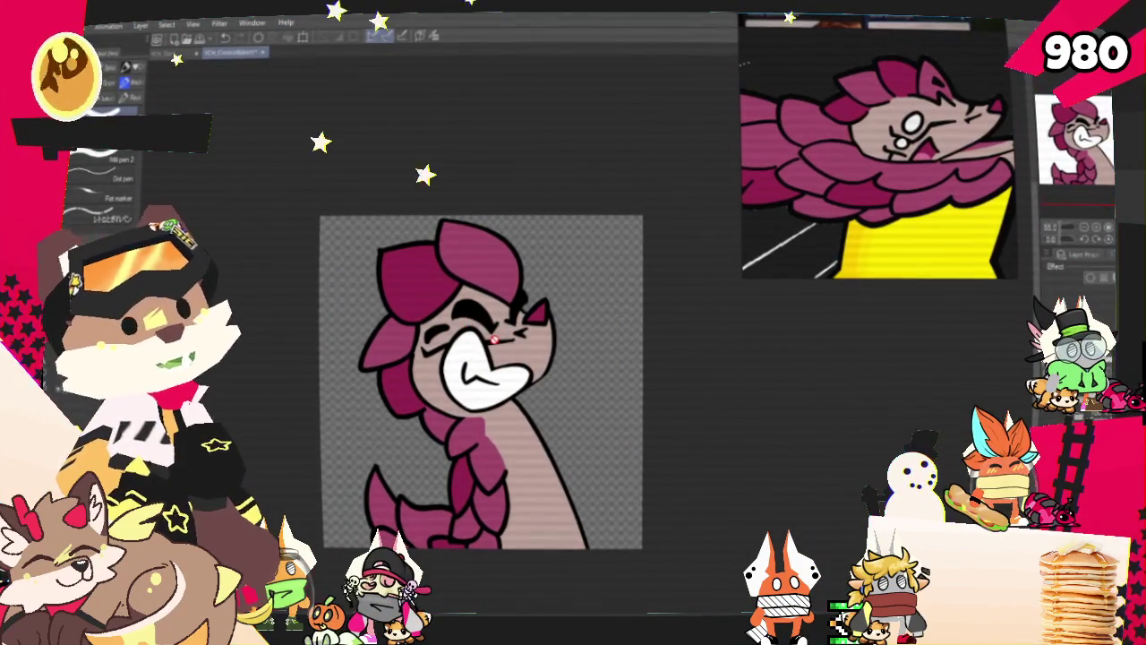
scroll(494, 339, "down", 2)
scroll(495, 336, "up", 2)
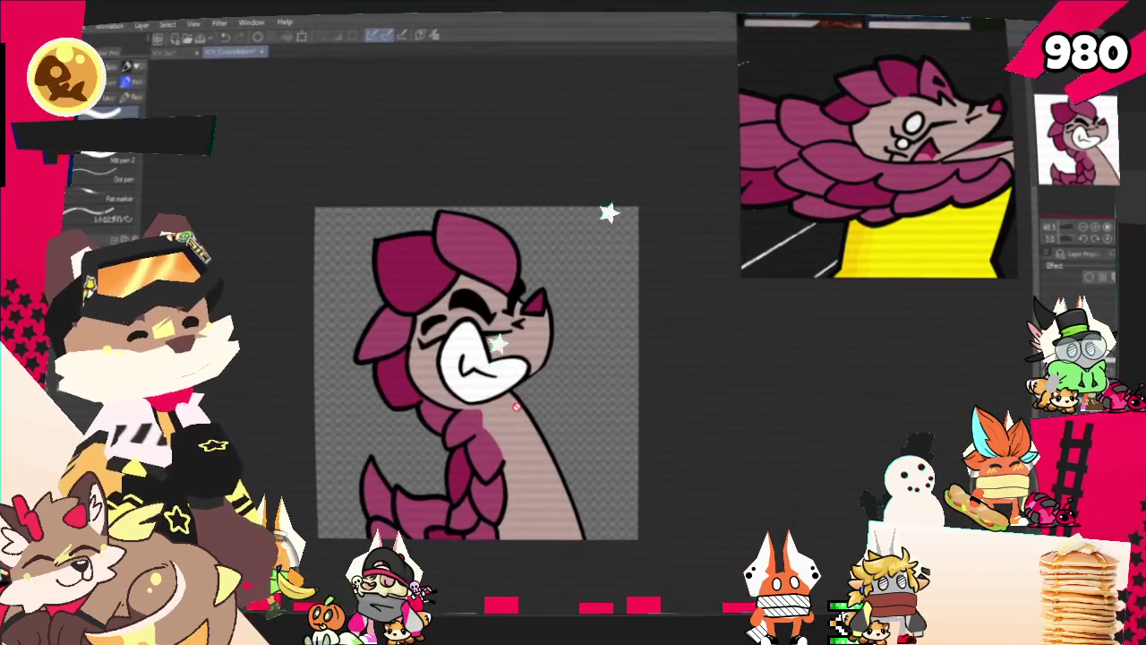
scroll(495, 337, "up", 1)
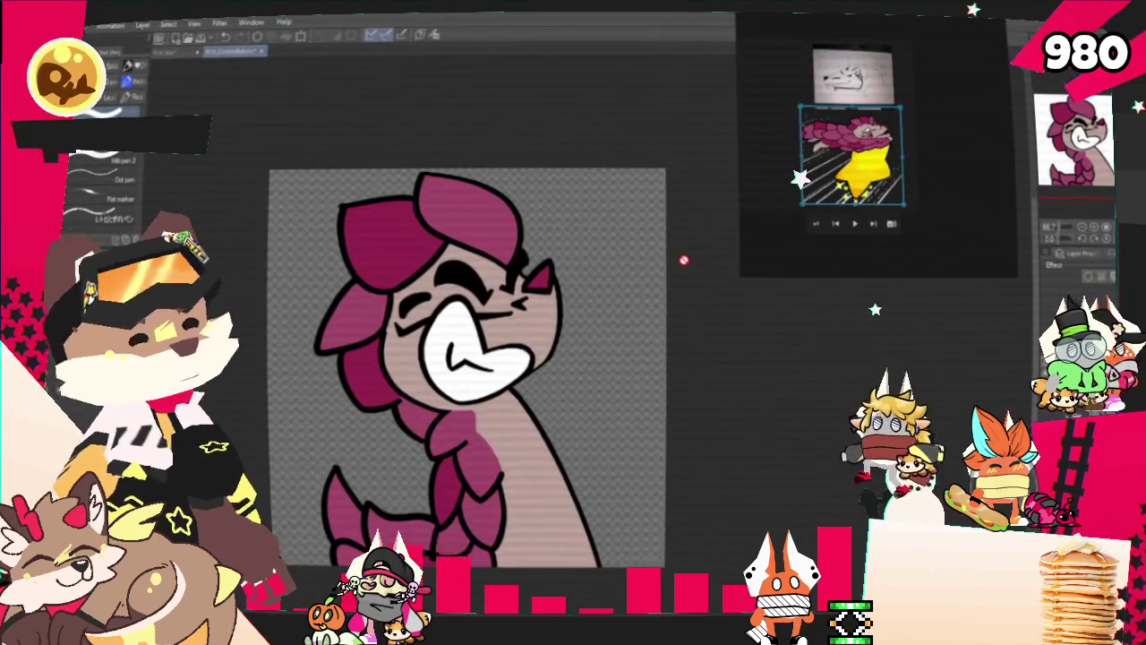
scroll(685, 260, "down", 1)
Export the drawing as a single-layer PNG into the CookieBakers folder
left_click(72, 24)
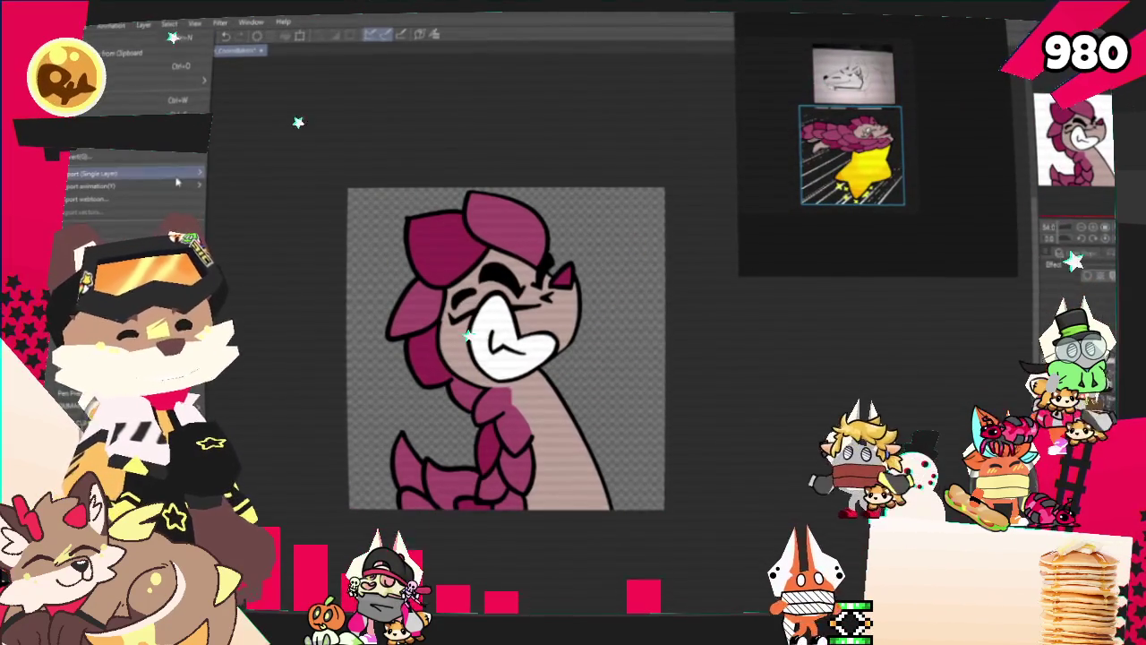
left_click(242, 198)
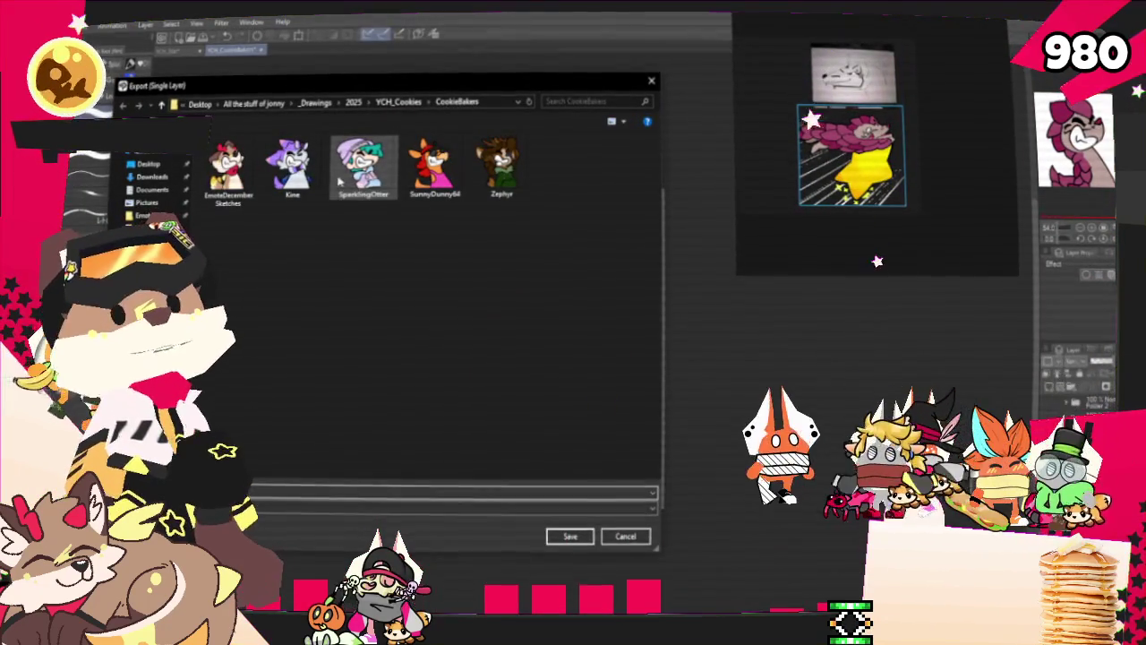
key("Escape")
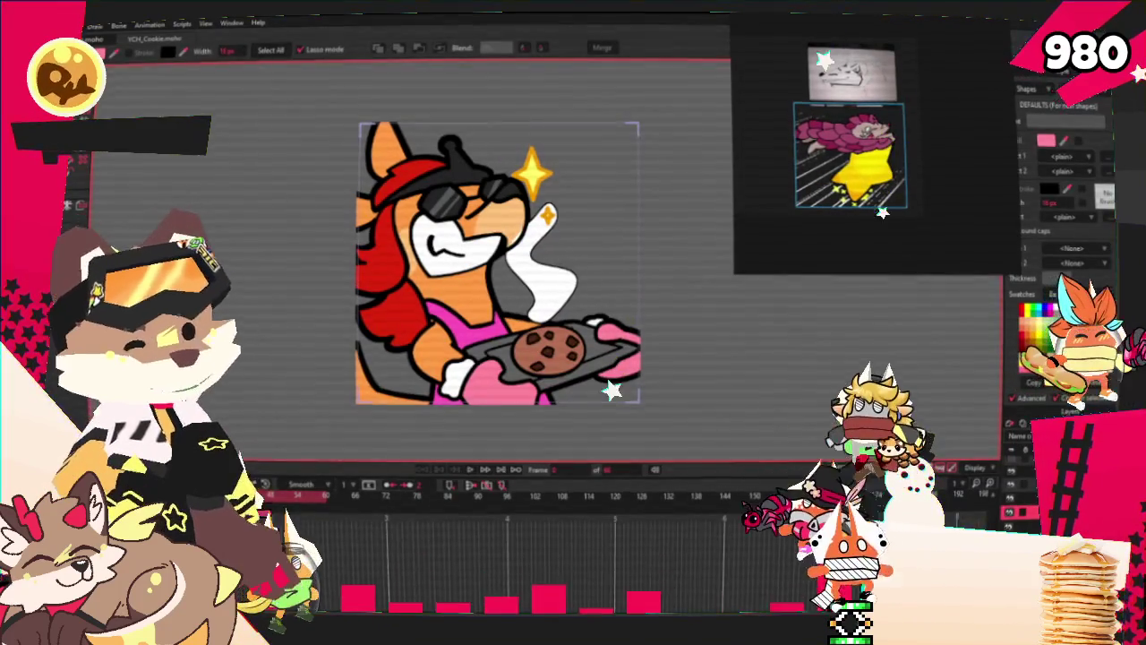
Replace the character image layer's source with the newly exported Speedragon image
scroll(414, 325, "up", 1)
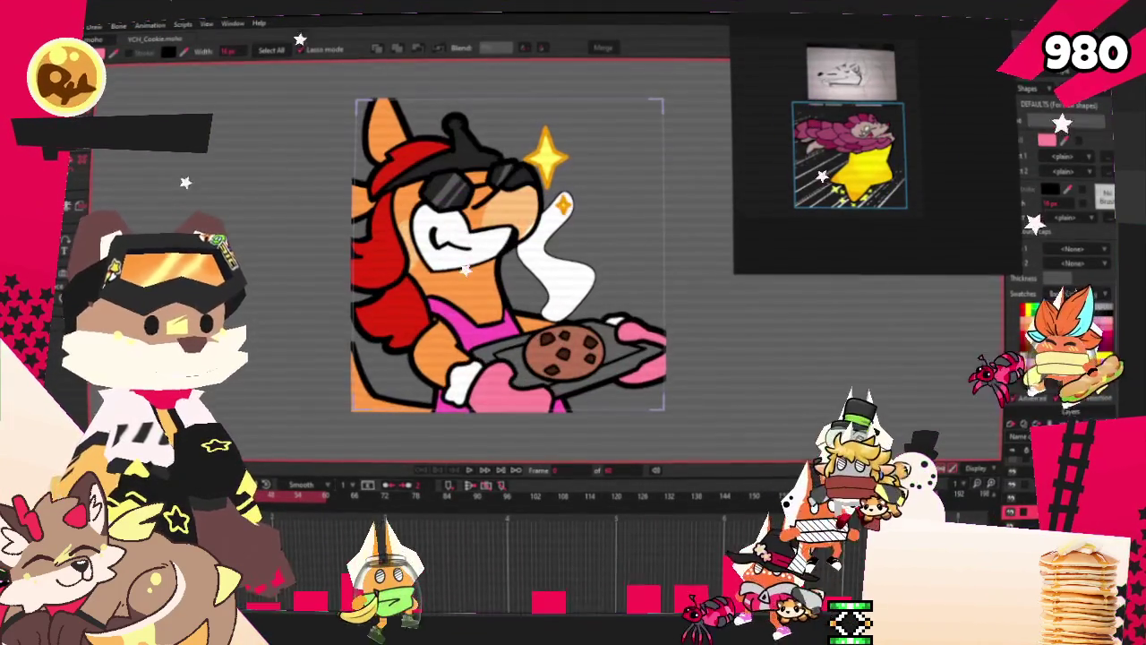
key("z")
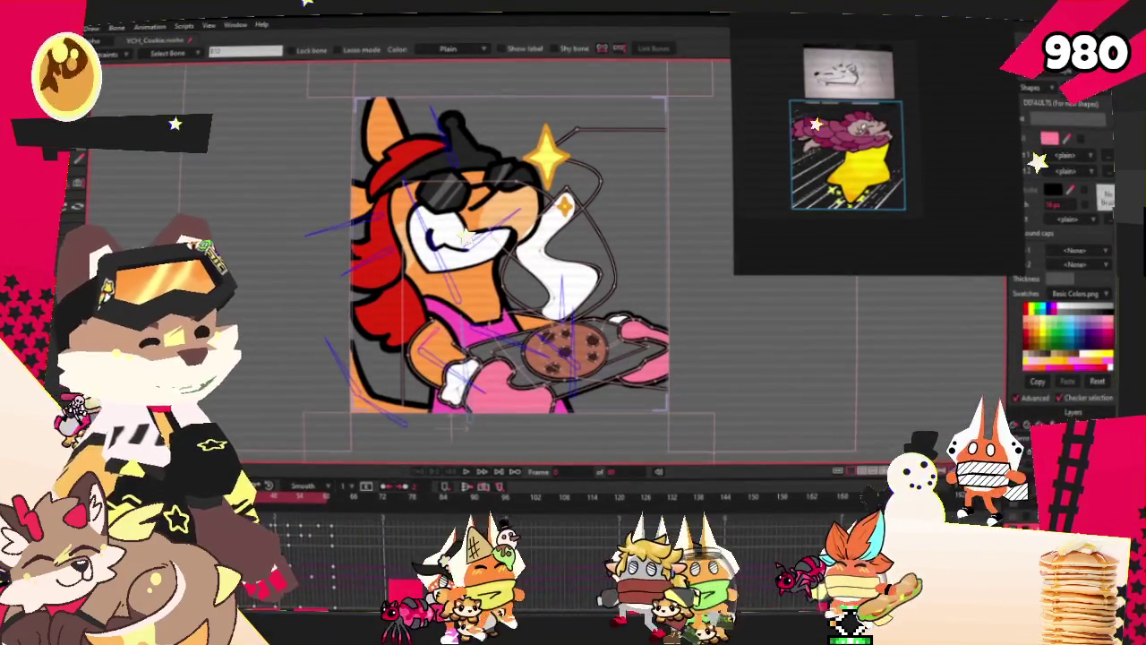
double_click(1021, 477)
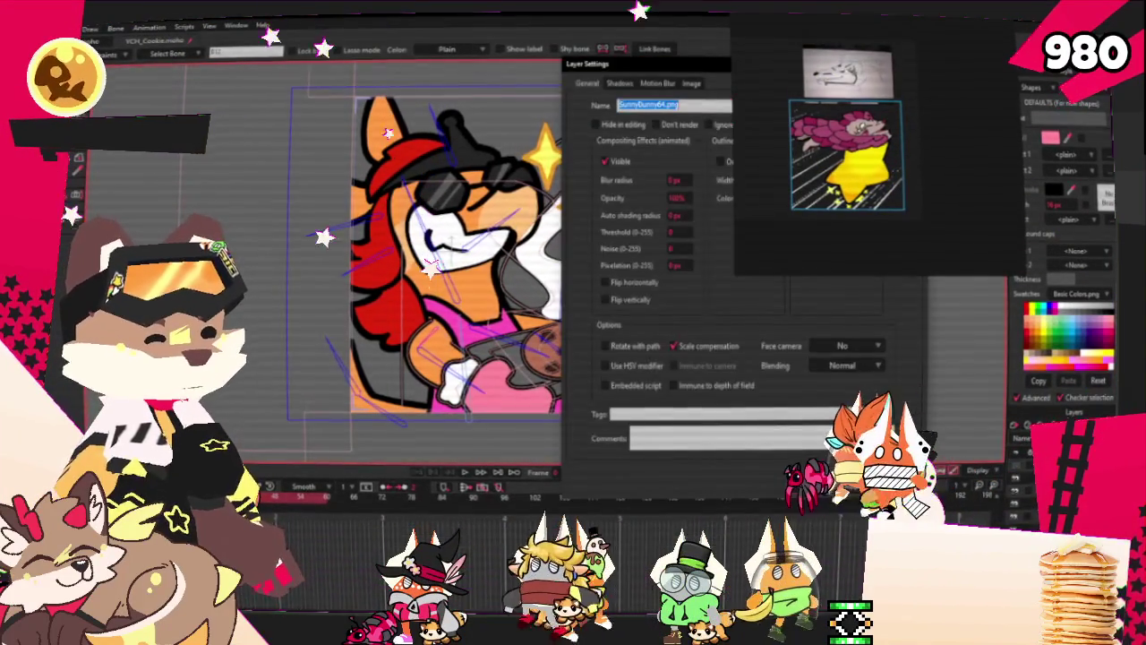
left_click(691, 83)
left_click(696, 124)
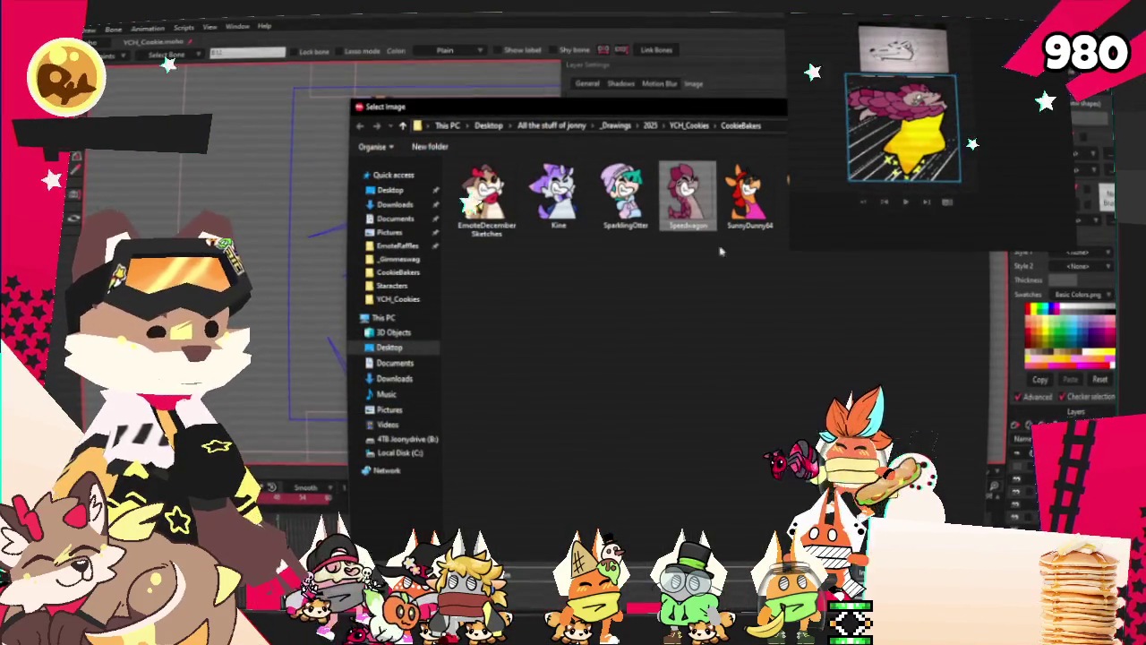
double_click(687, 193)
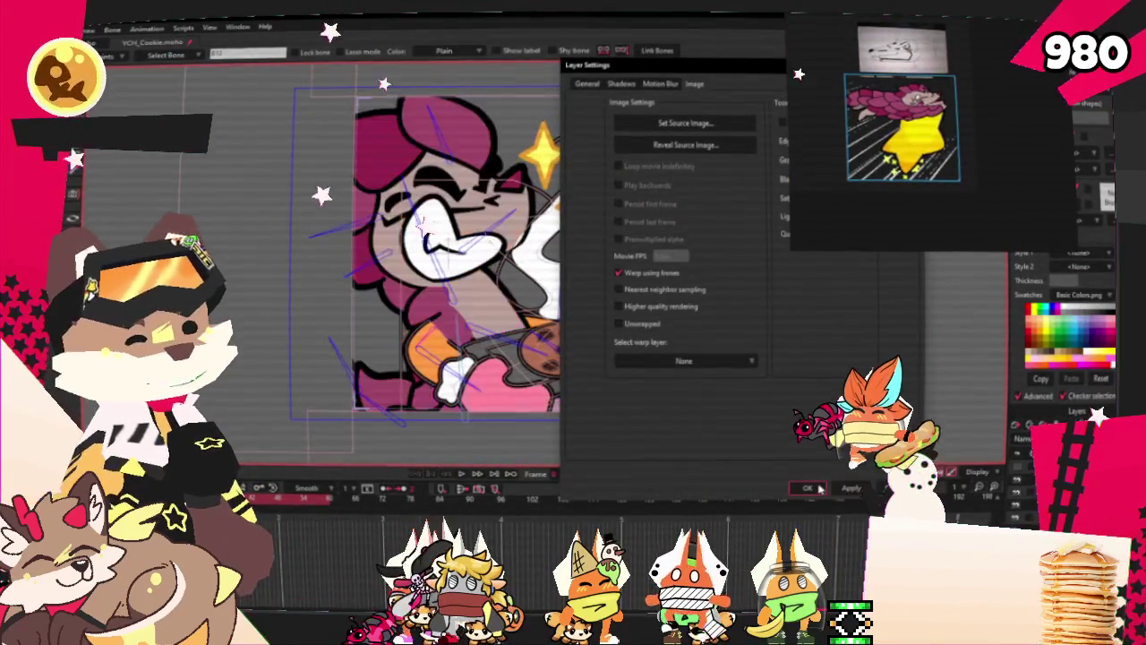
key("Return")
Fit the whole frame in view and play the animation to review the motion
scroll(842, 430, "up", 3)
scroll(925, 379, "up", 2)
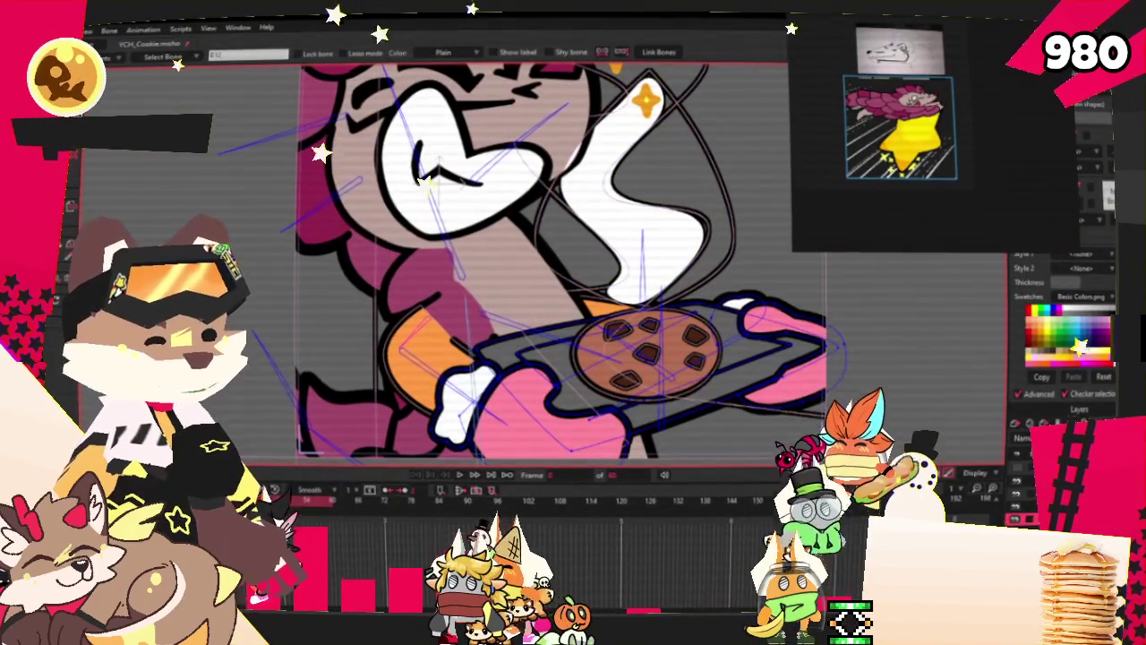
key("g")
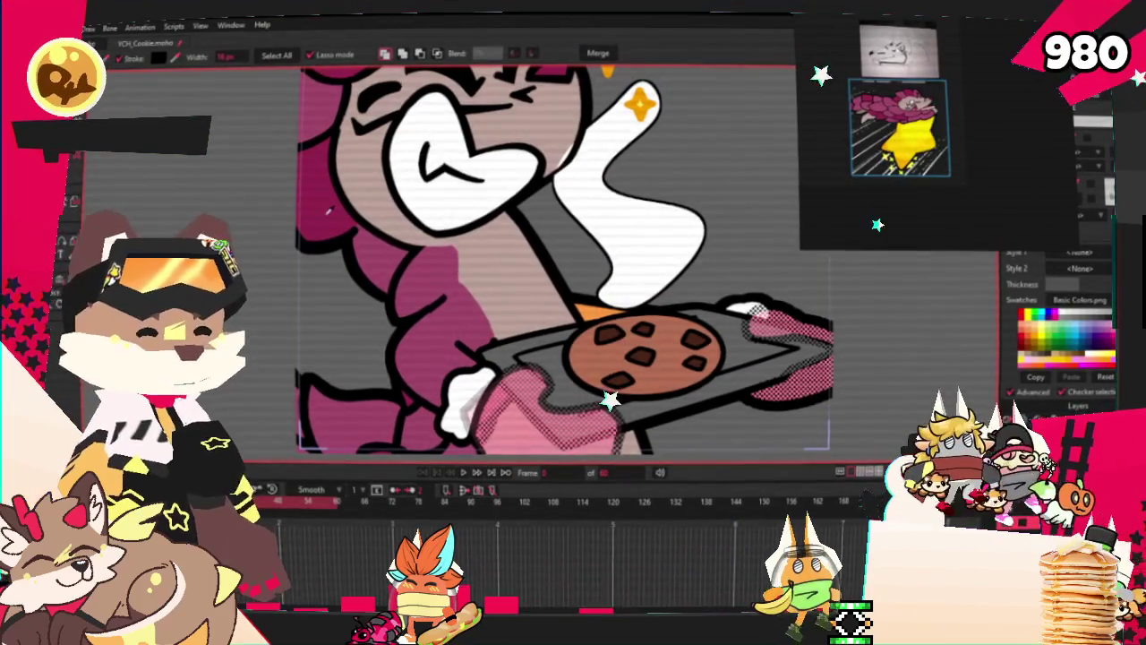
key("ctrl+r")
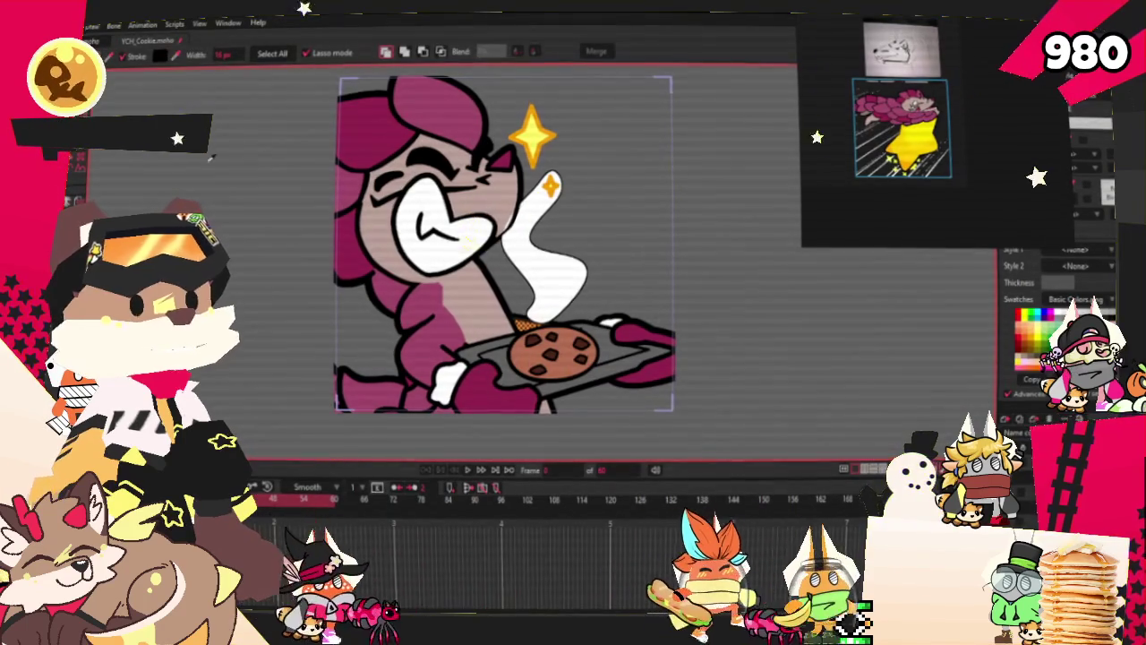
left_click(465, 470)
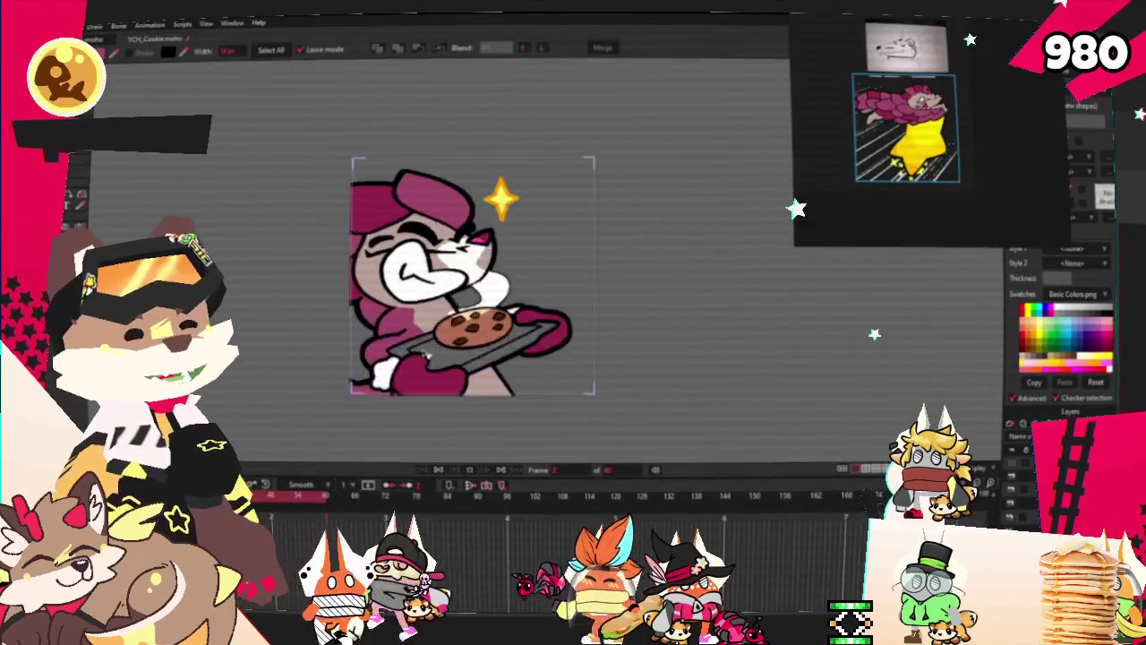
key("0")
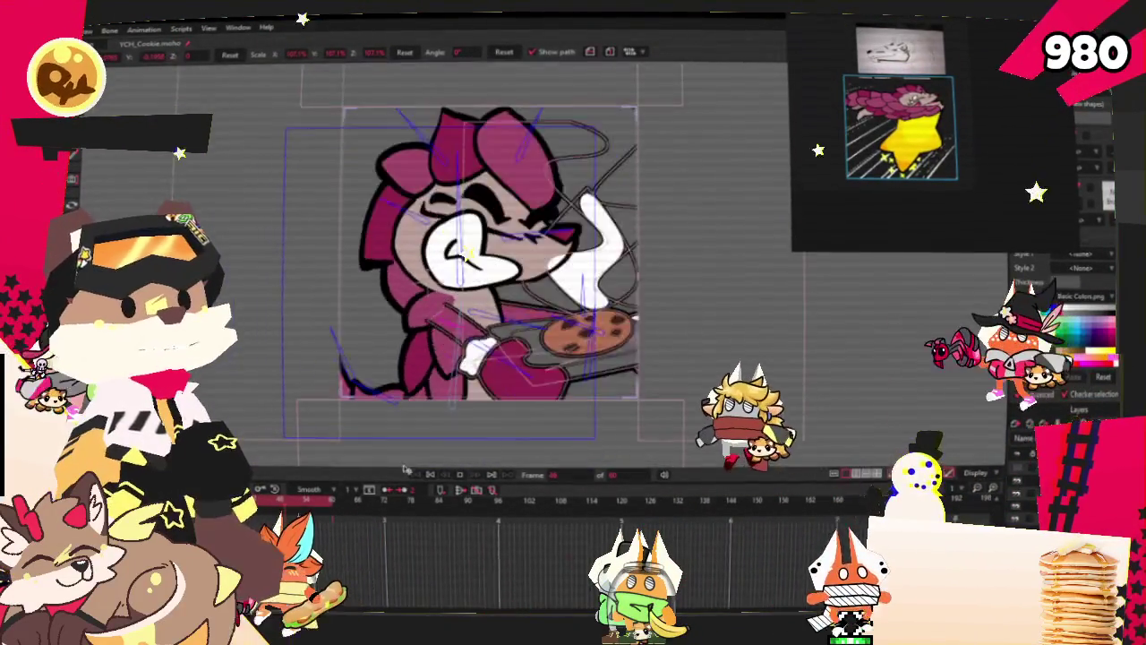
Stop playback at frame 0, select the rig layer, and inspect its bone strength regions
left_click(433, 477)
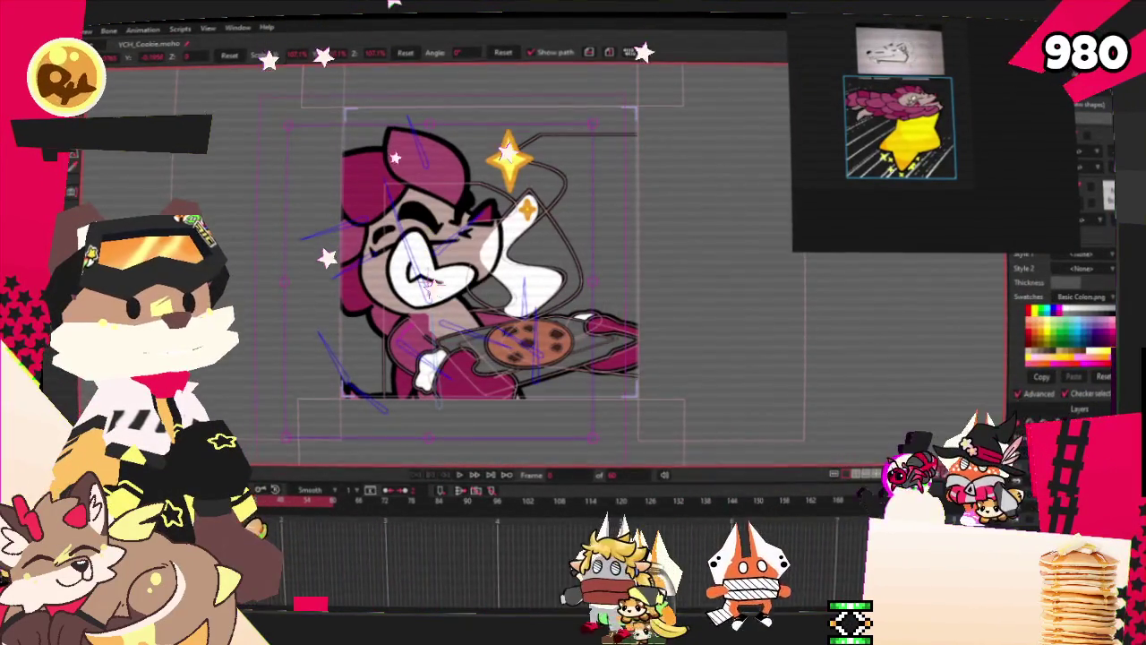
left_click(1015, 480)
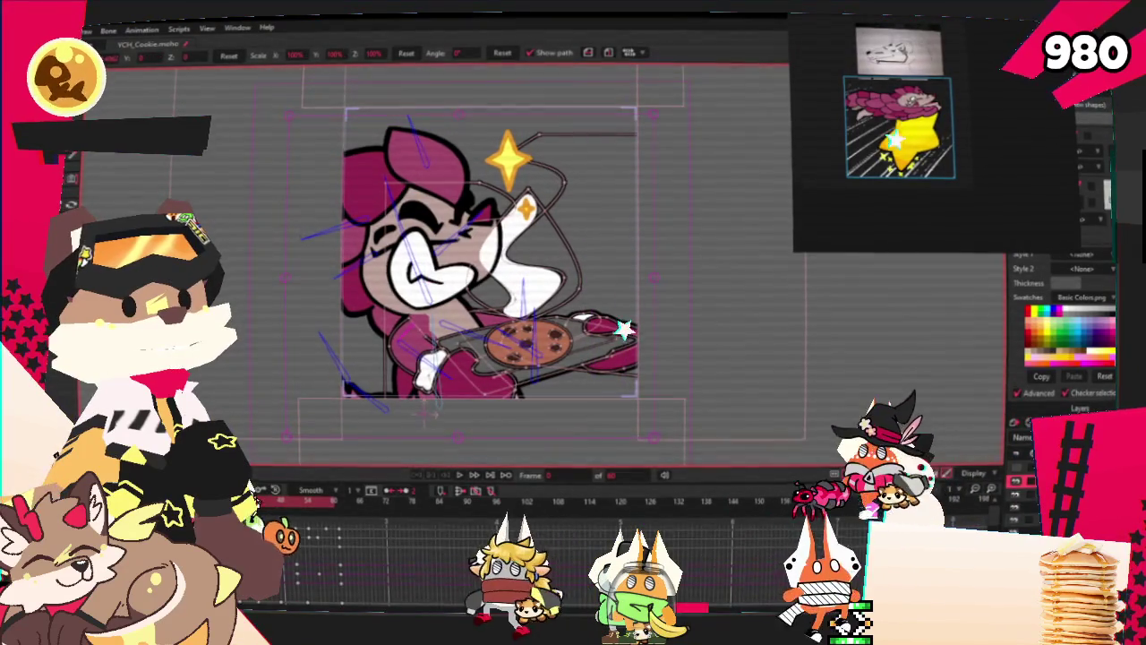
key("s")
scroll(424, 305, "up", 3)
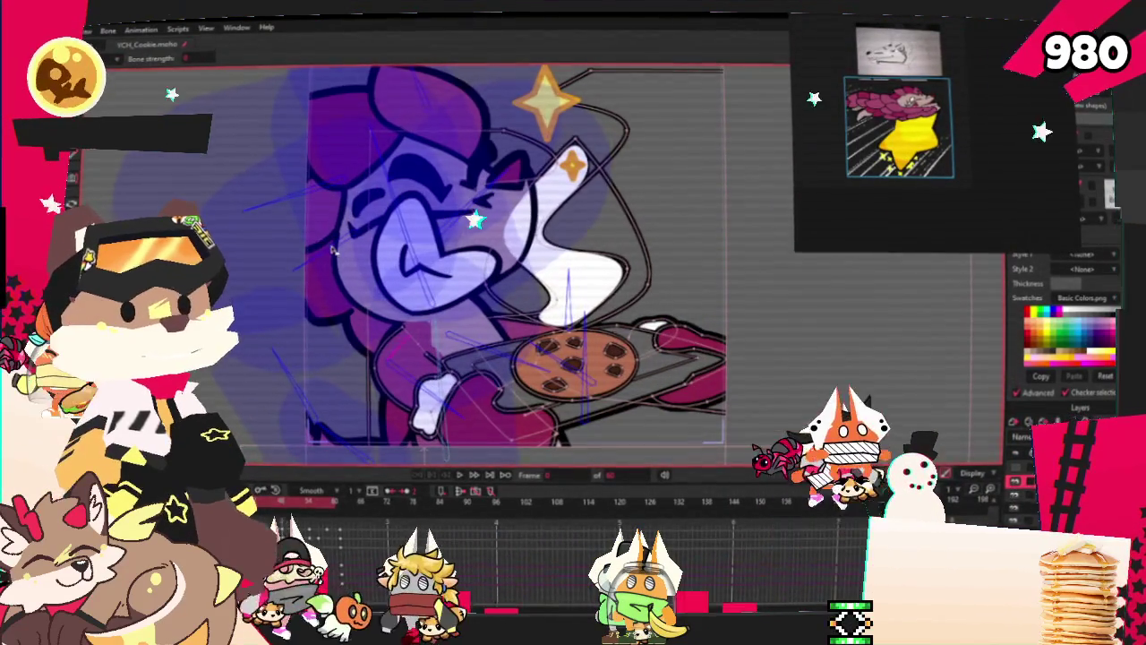
scroll(331, 247, "down", 4)
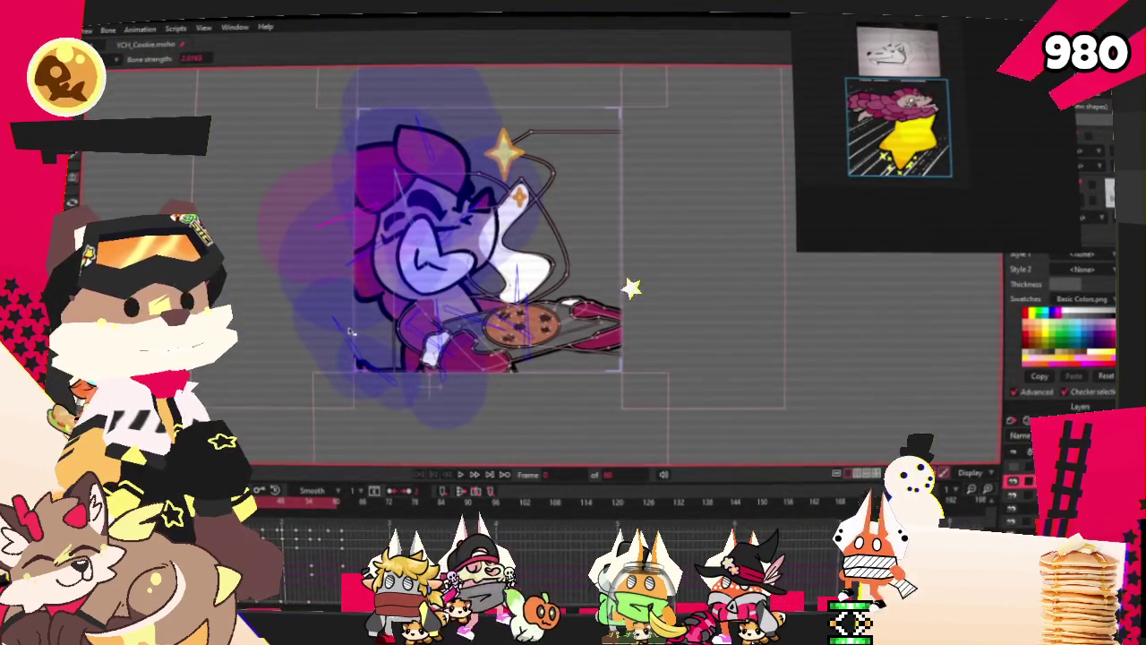
scroll(343, 326, "up", 3)
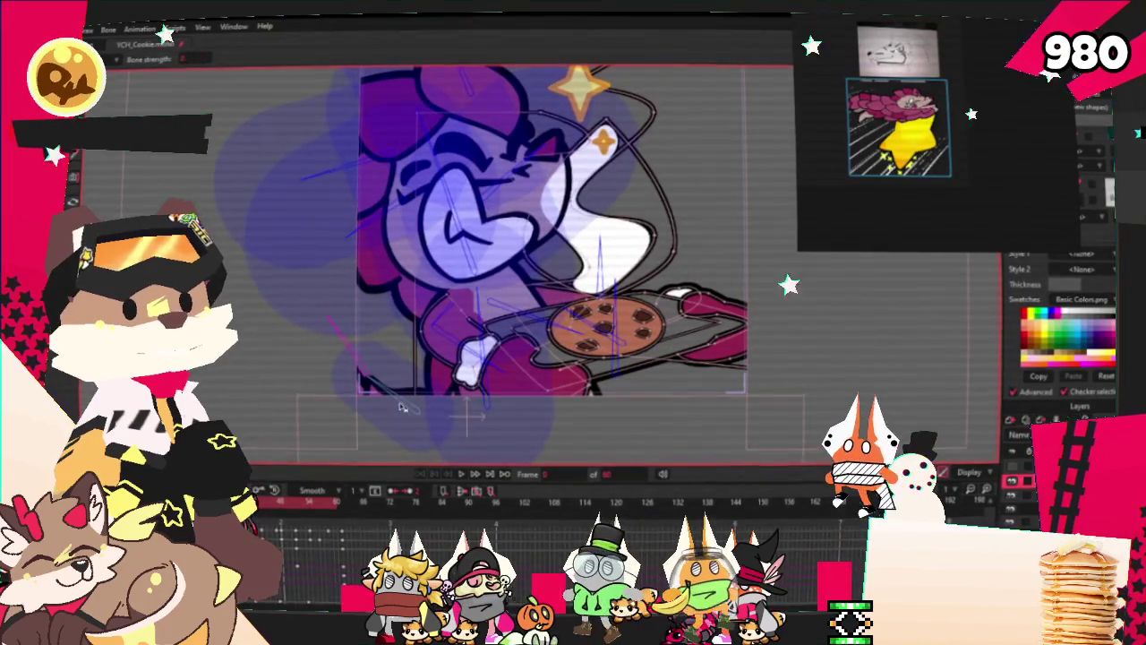
scroll(398, 358, "down", 3)
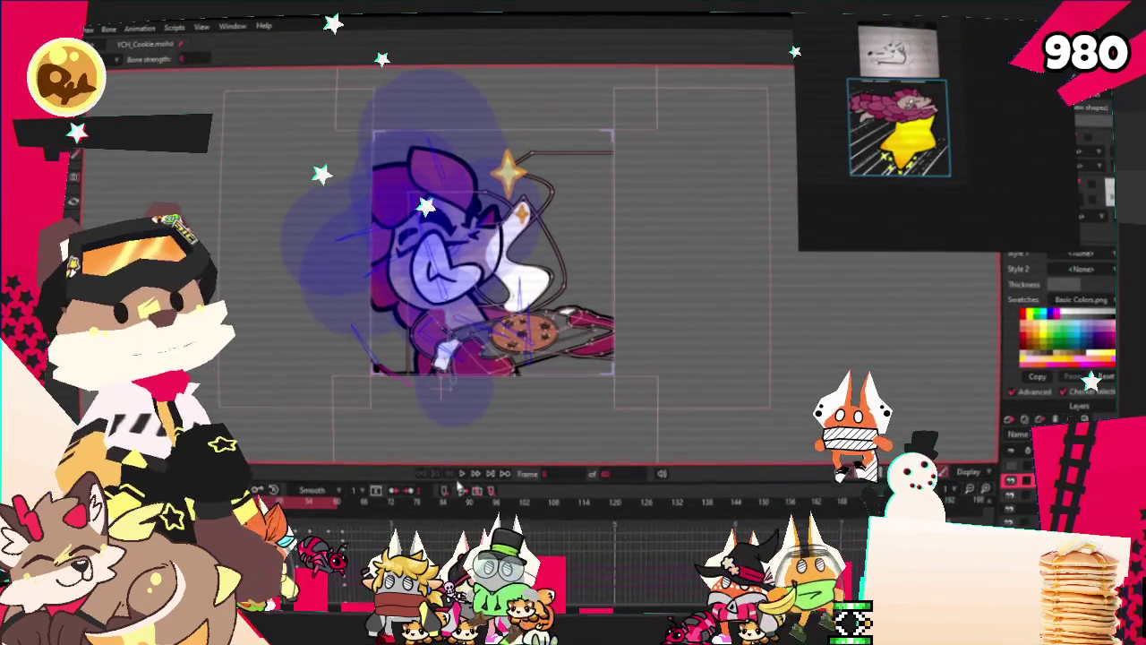
scroll(452, 343, "up", 2)
scroll(452, 343, "up", 2)
scroll(453, 343, "down", 1)
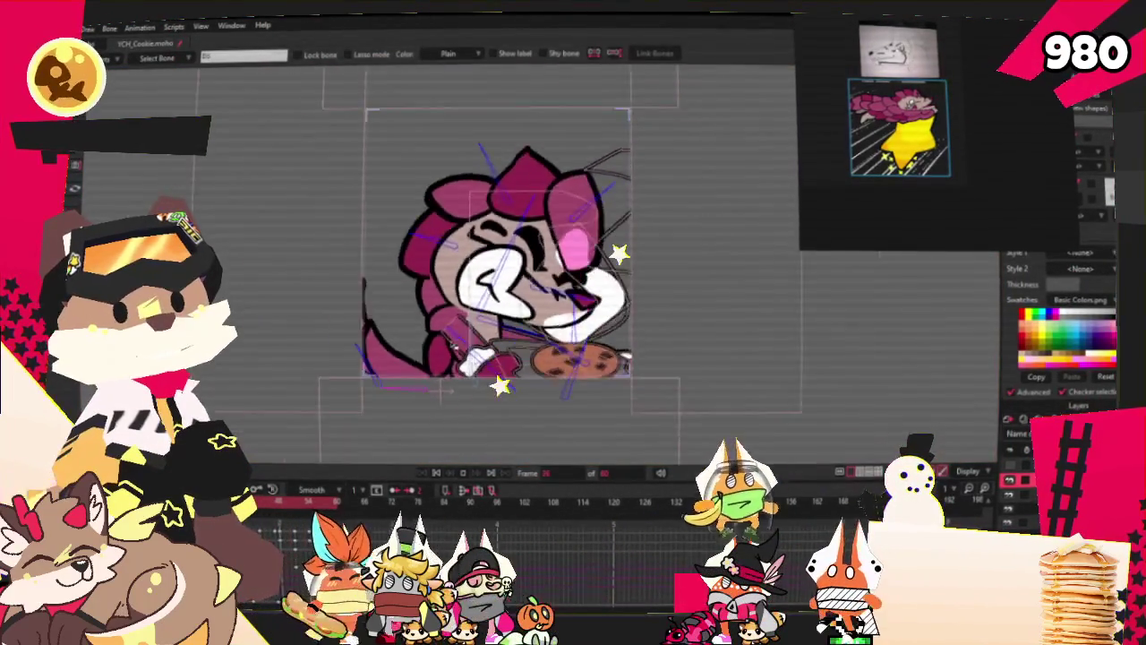
scroll(447, 342, "up", 1)
scroll(448, 343, "down", 3)
scroll(488, 337, "up", 2)
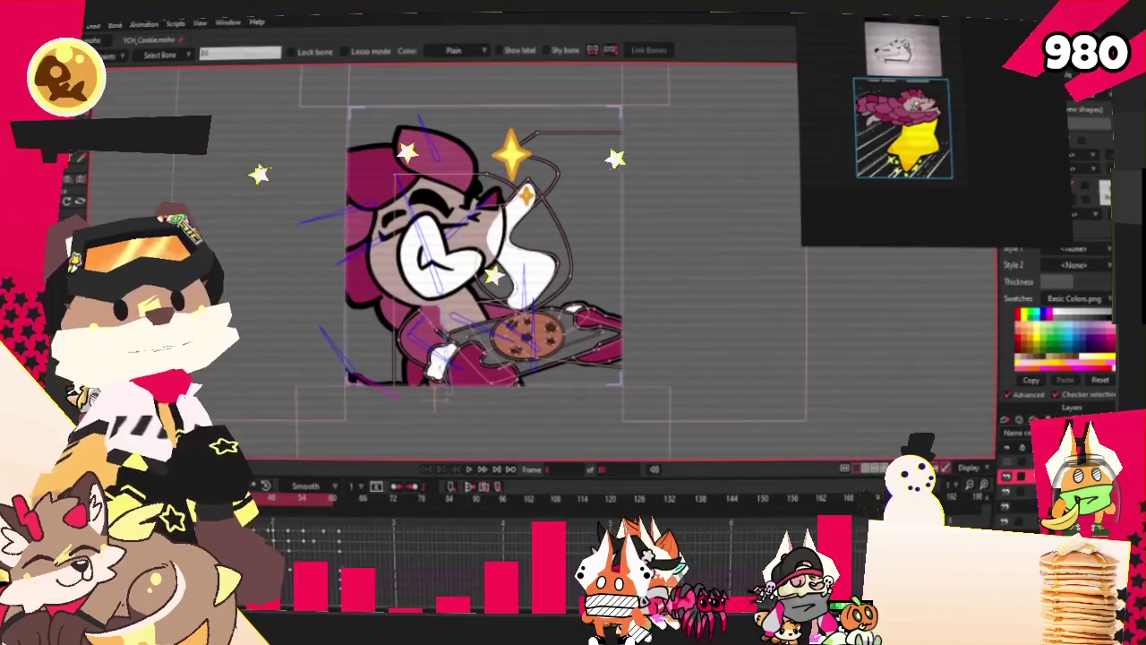
scroll(491, 324, "up", 3)
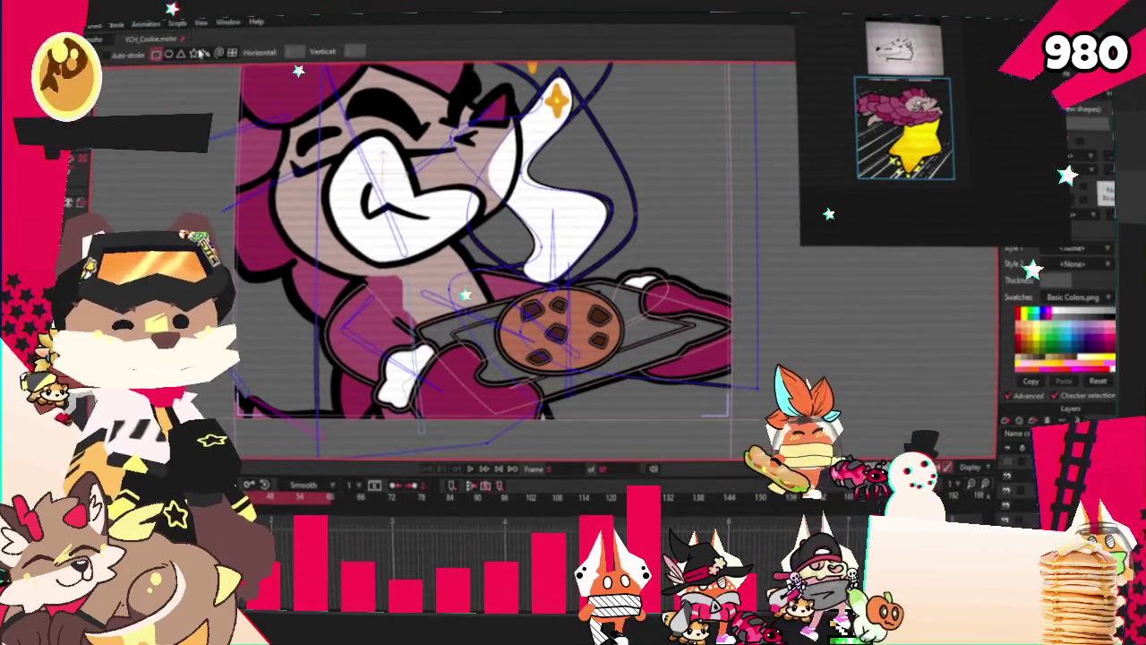
Select the pink block between the chin and the cookie tray and erase inside it
left_click_drag(412, 224, 519, 314)
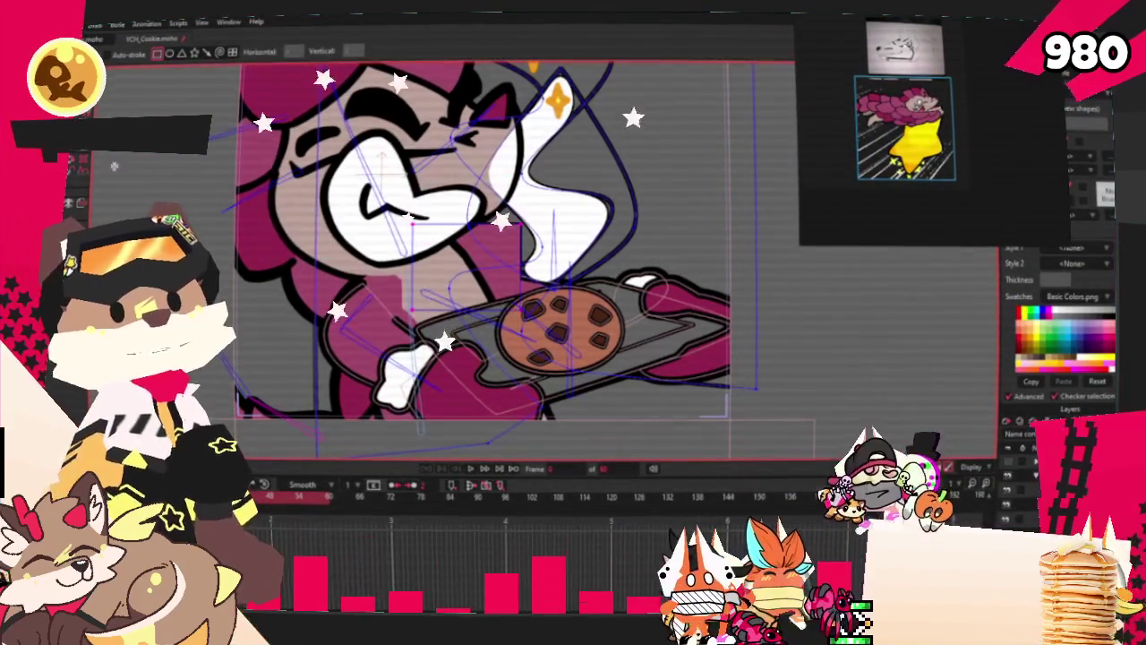
key("e")
left_click_drag(504, 261, 474, 233)
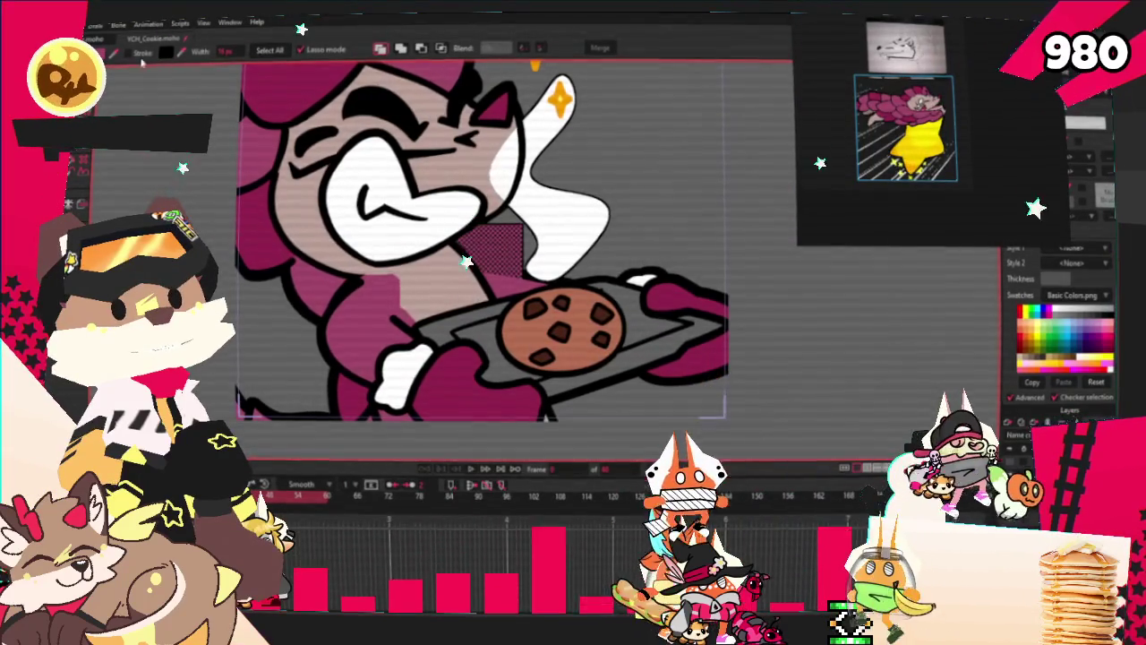
scroll(143, 134, "up", 1)
scroll(165, 93, "up", 1)
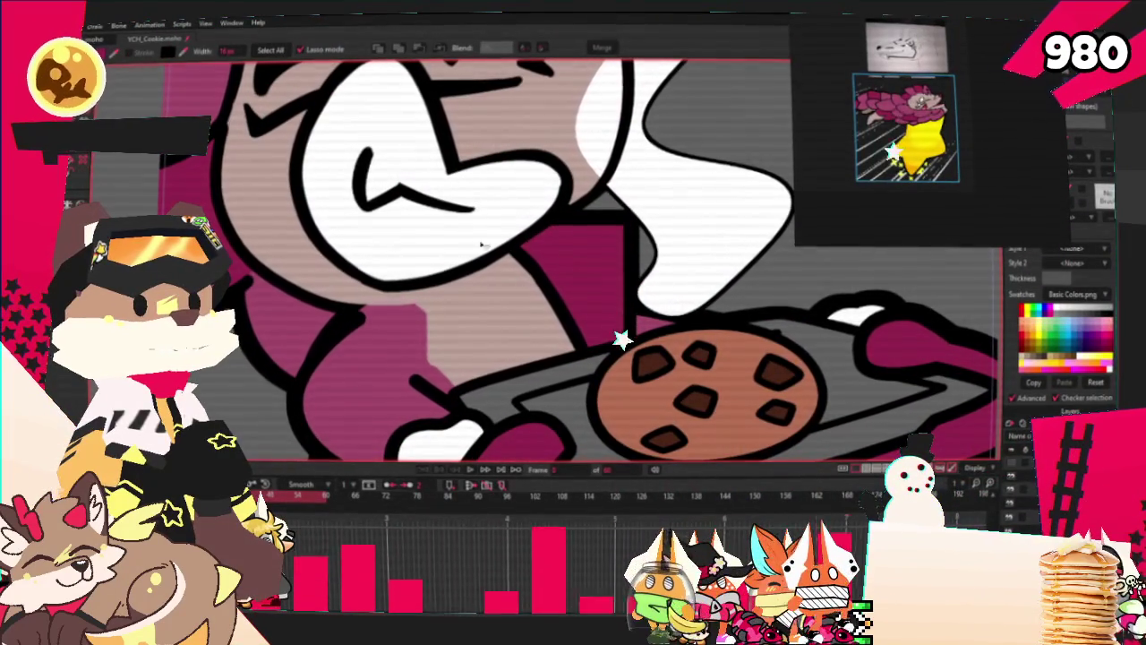
Adjust the pink shape's points and curvature, then play the animation to check the fix
key("g")
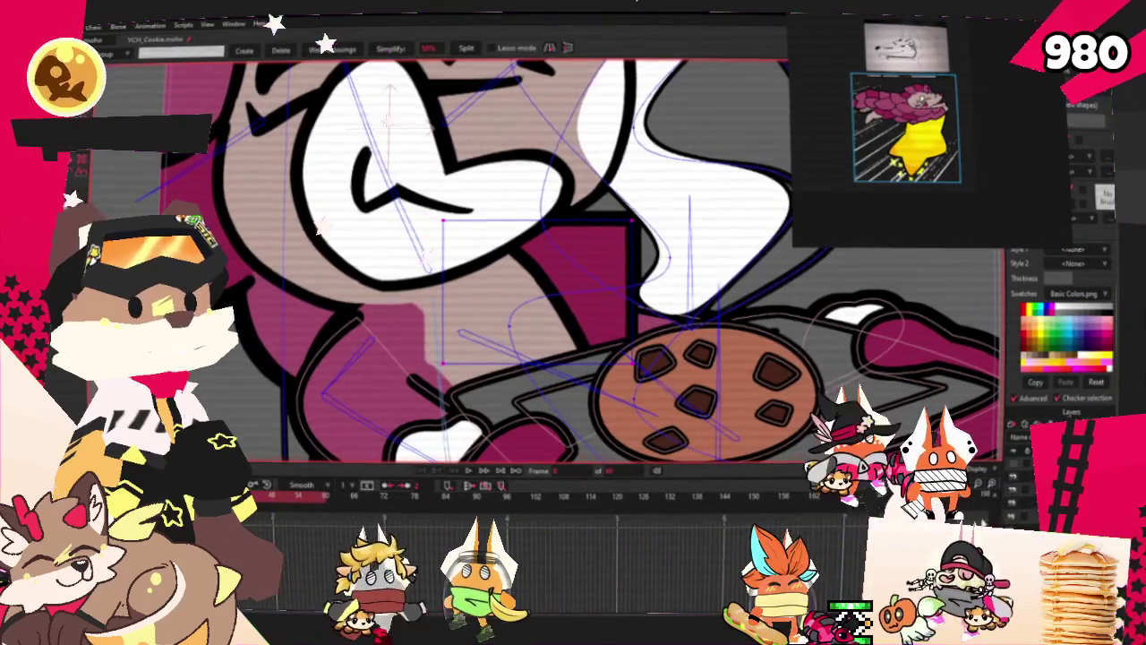
left_click(501, 194)
key("t")
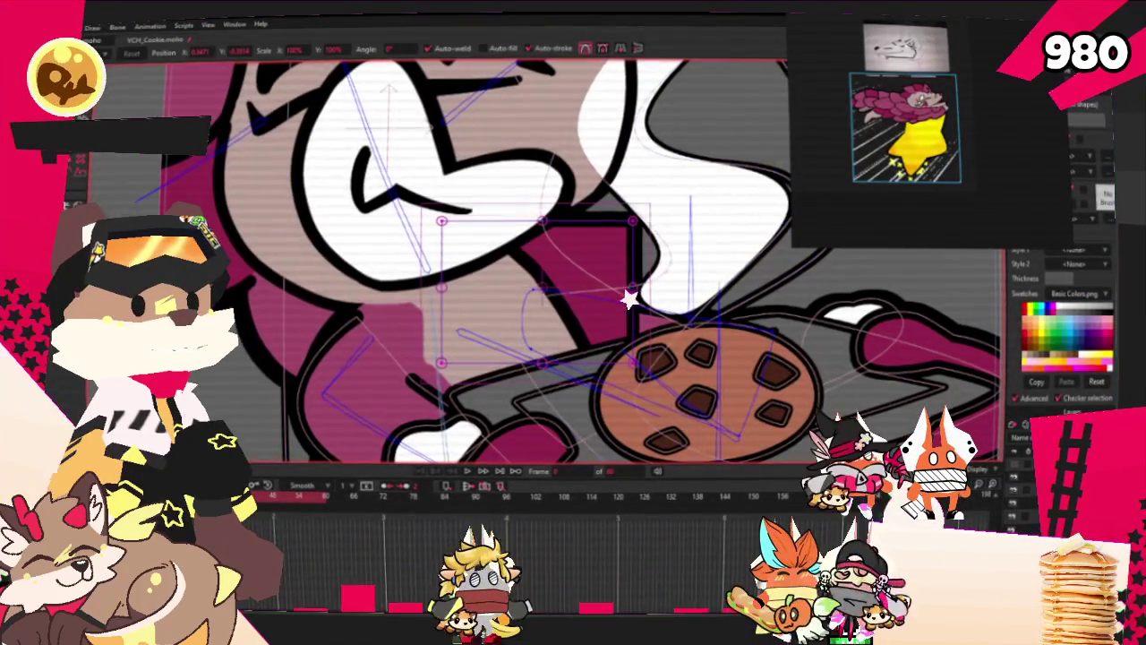
key("e")
left_click(600, 282)
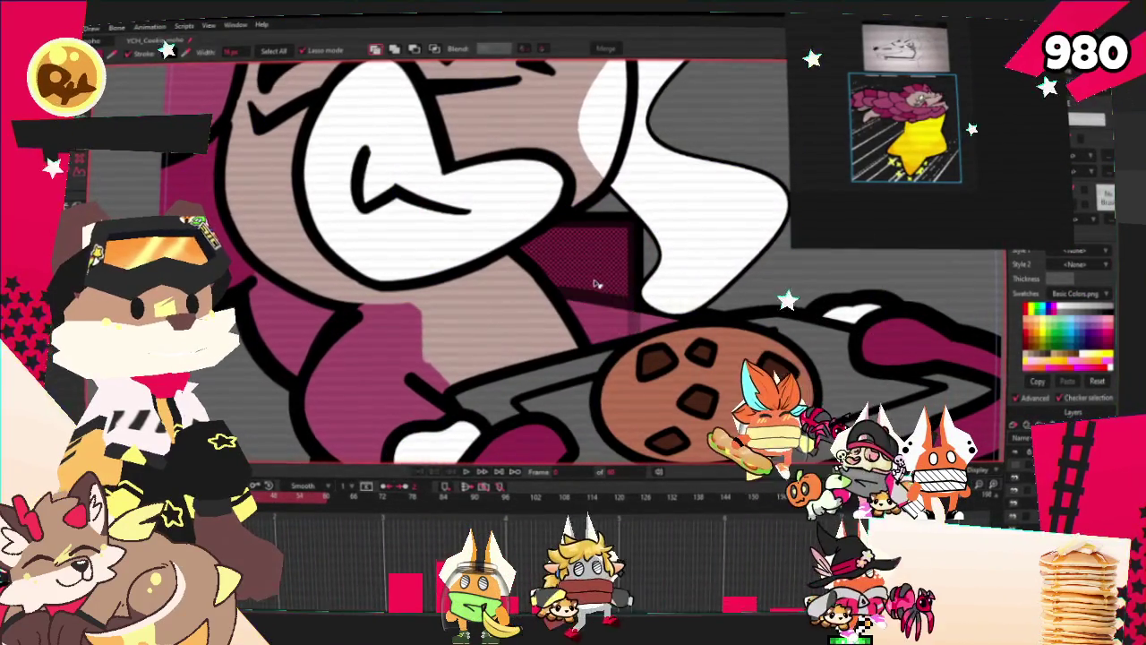
scroll(421, 224, "down", 3)
key("c")
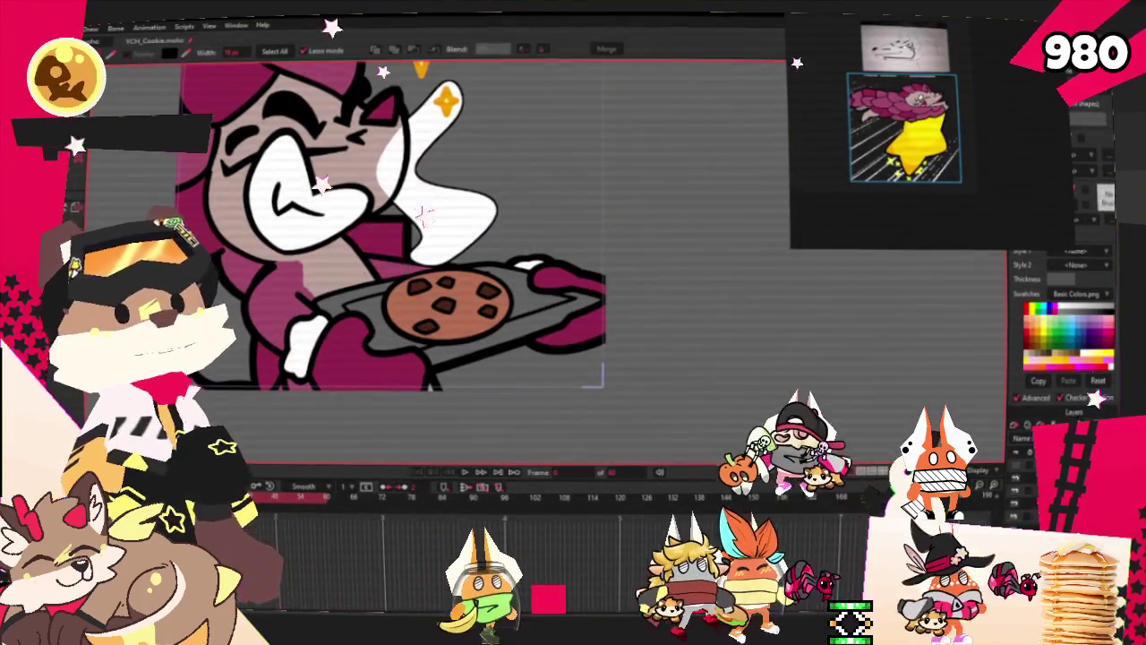
scroll(404, 217, "up", 3)
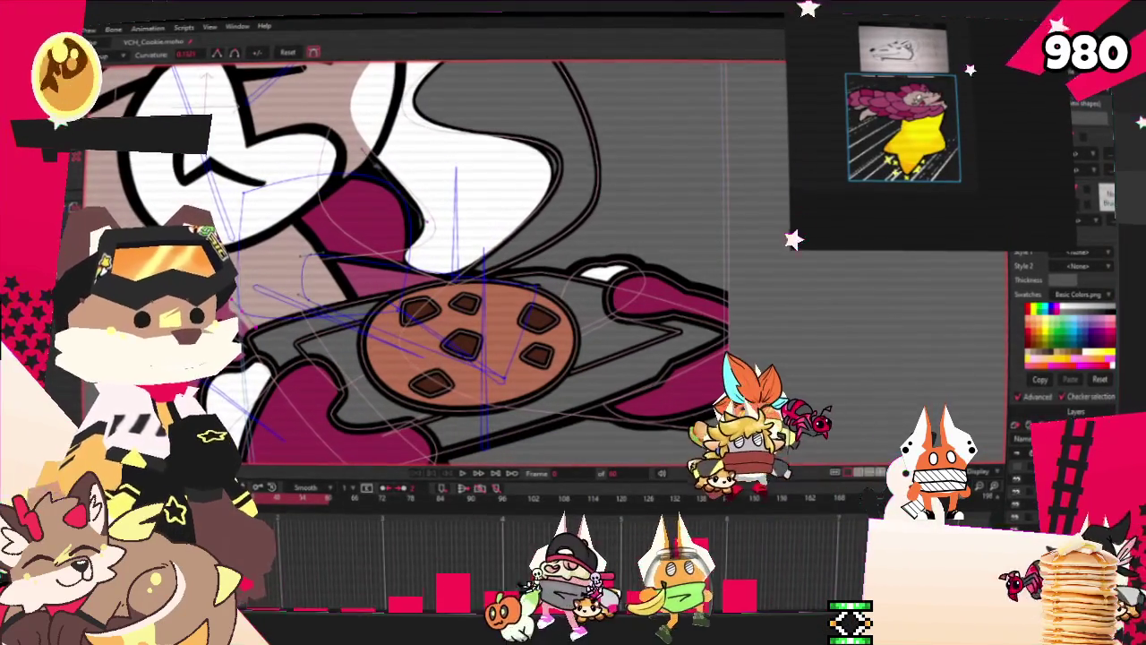
key("t")
scroll(349, 326, "up", 2)
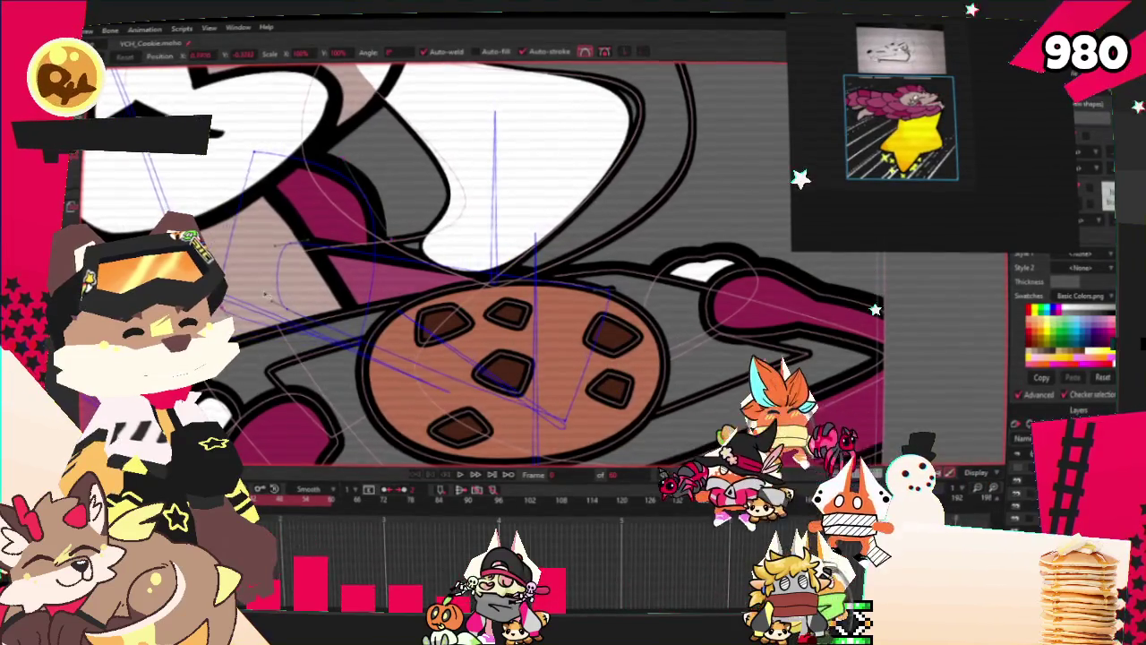
key("space")
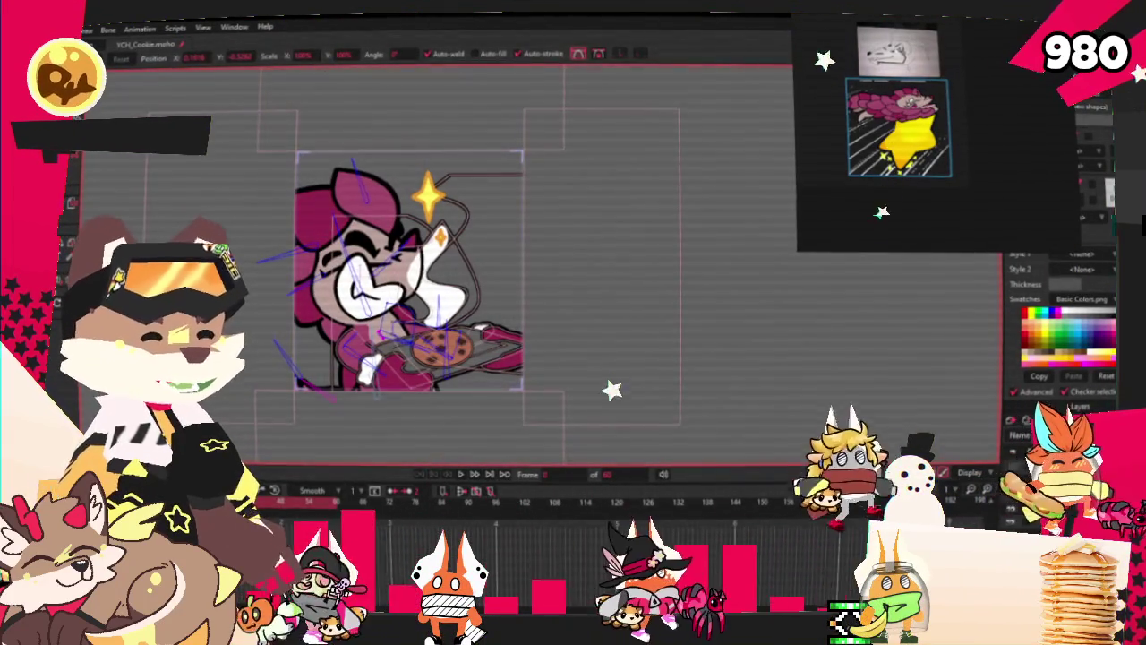
Leave the Bone Strength view for the Select Bone tool and zoom the canvas out
key("b")
key("s")
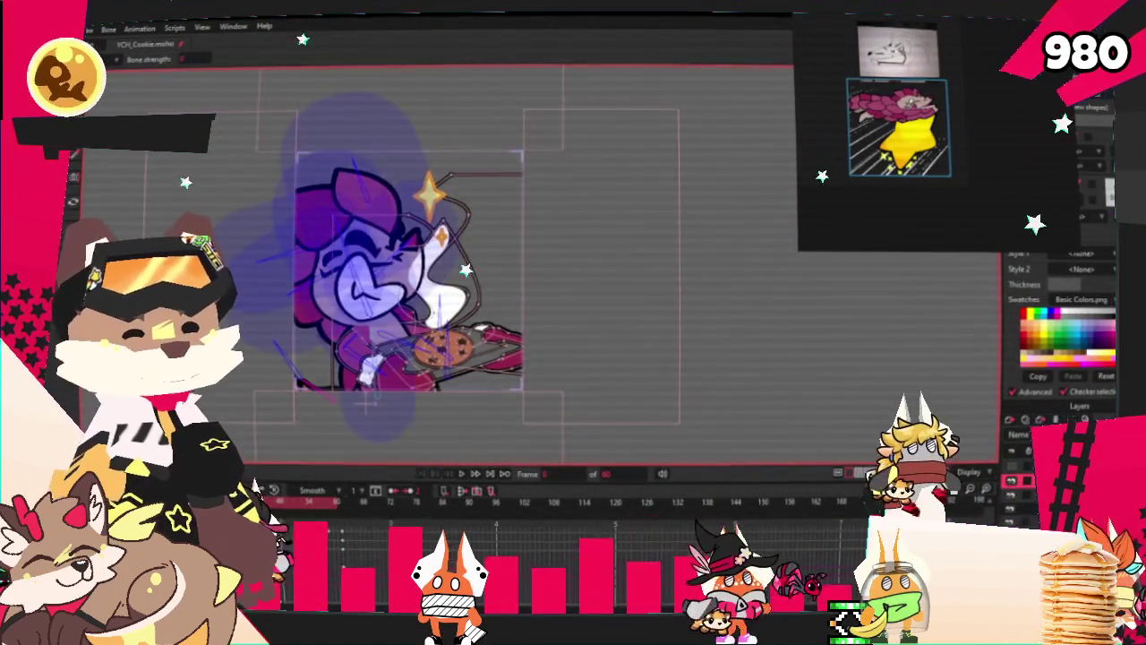
scroll(315, 361, "up", 3)
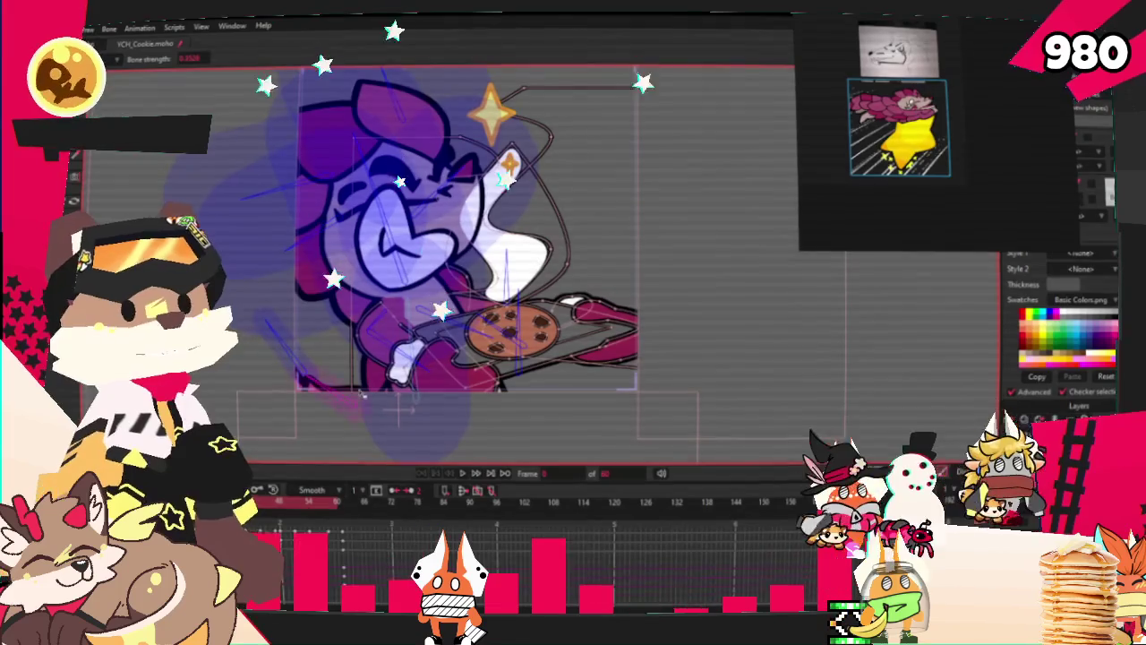
key("b")
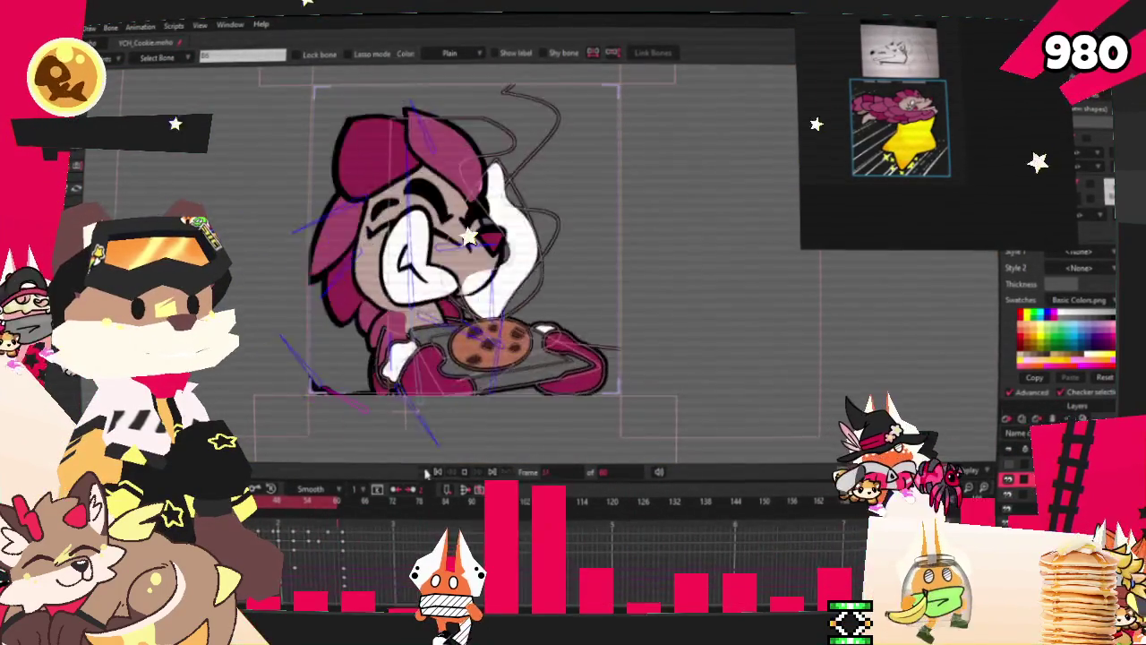
scroll(445, 264, "down", 3)
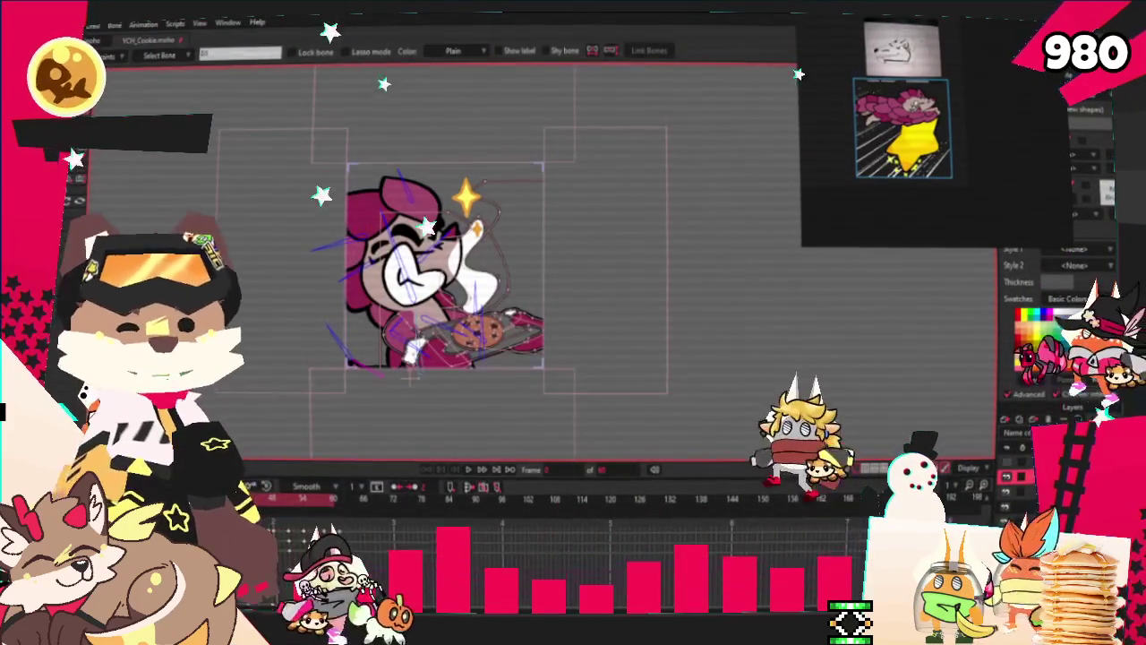
Open the File menu and dismiss it without choosing anything
key("alt+f")
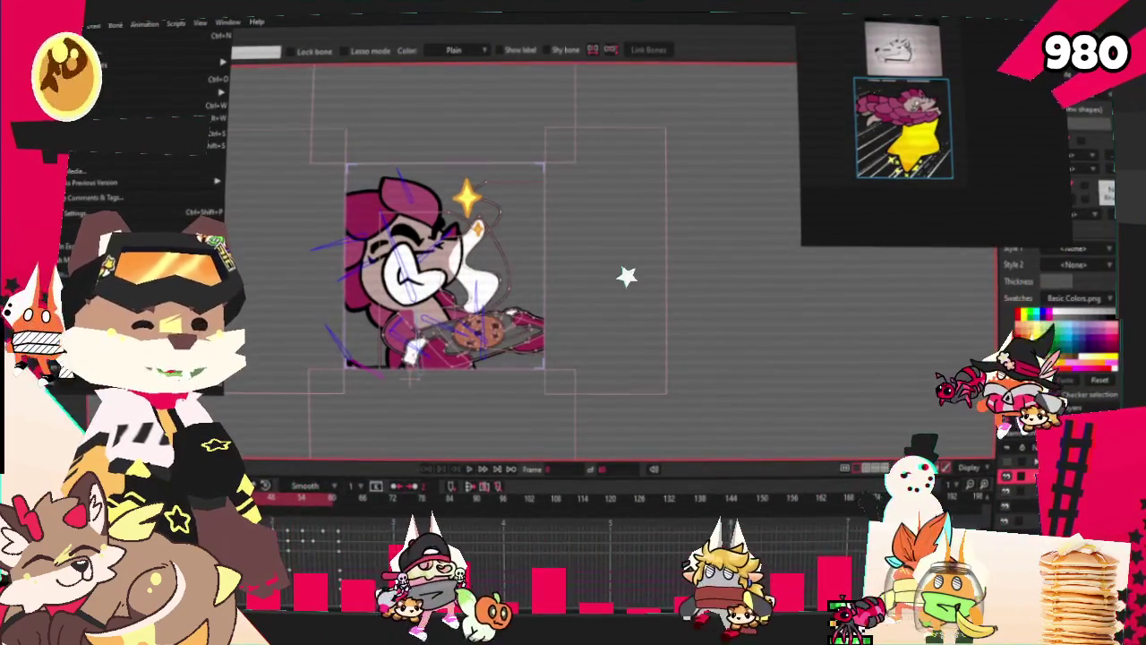
left_click(352, 84)
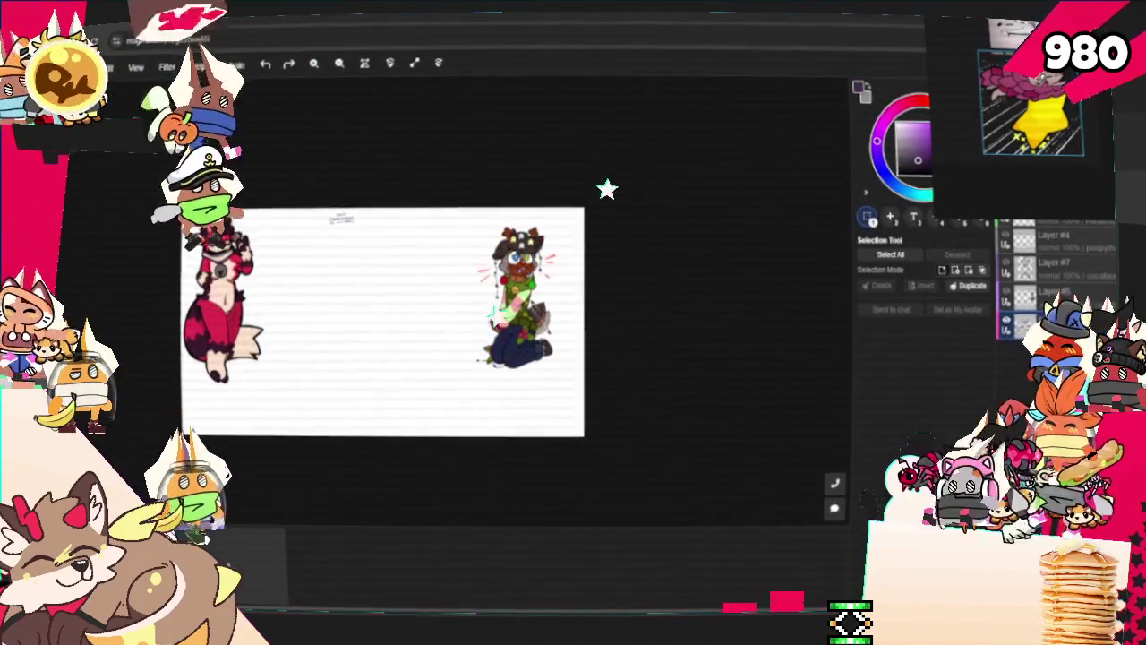
scroll(621, 340, "down", 2)
scroll(392, 289, "up", 2)
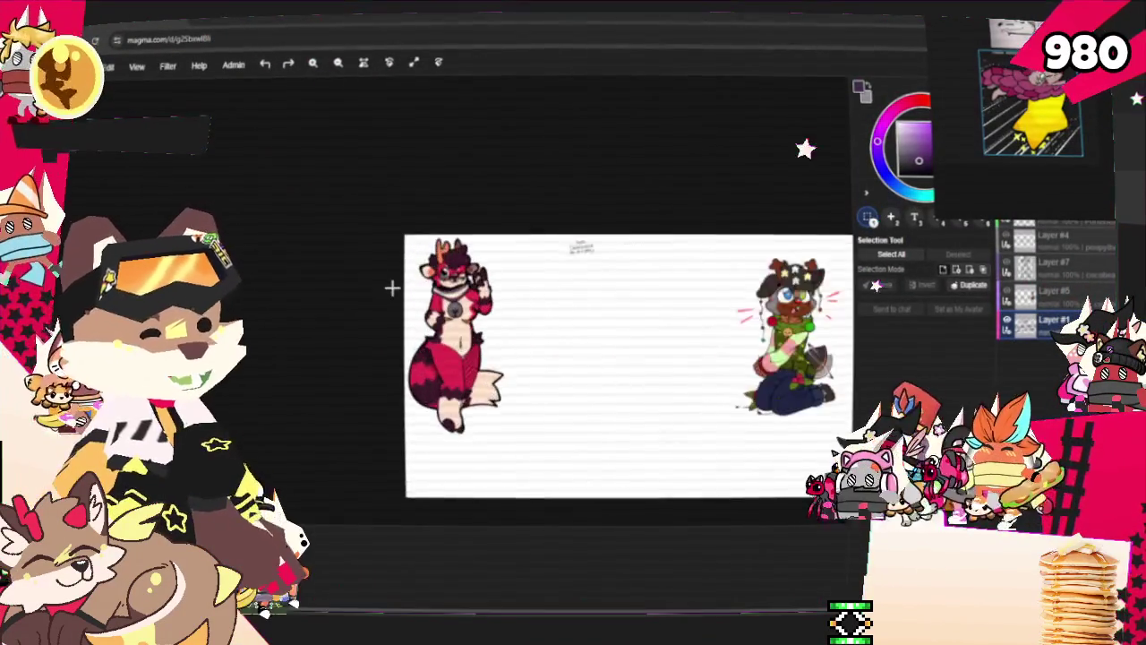
scroll(392, 290, "up", 4)
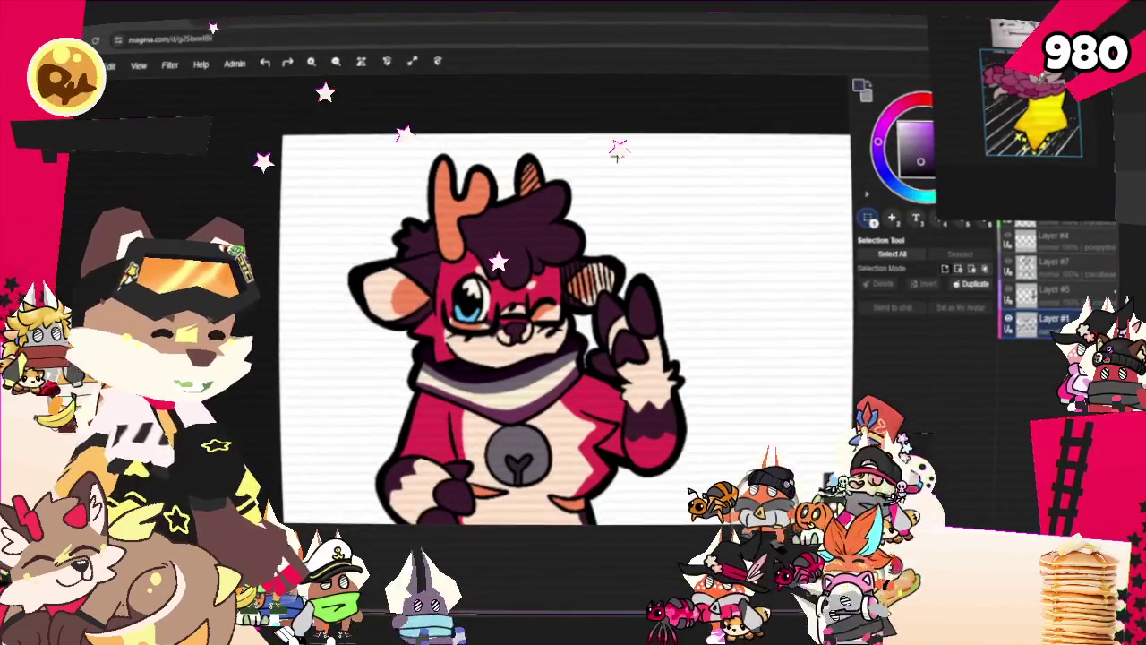
scroll(615, 151, "down", 2)
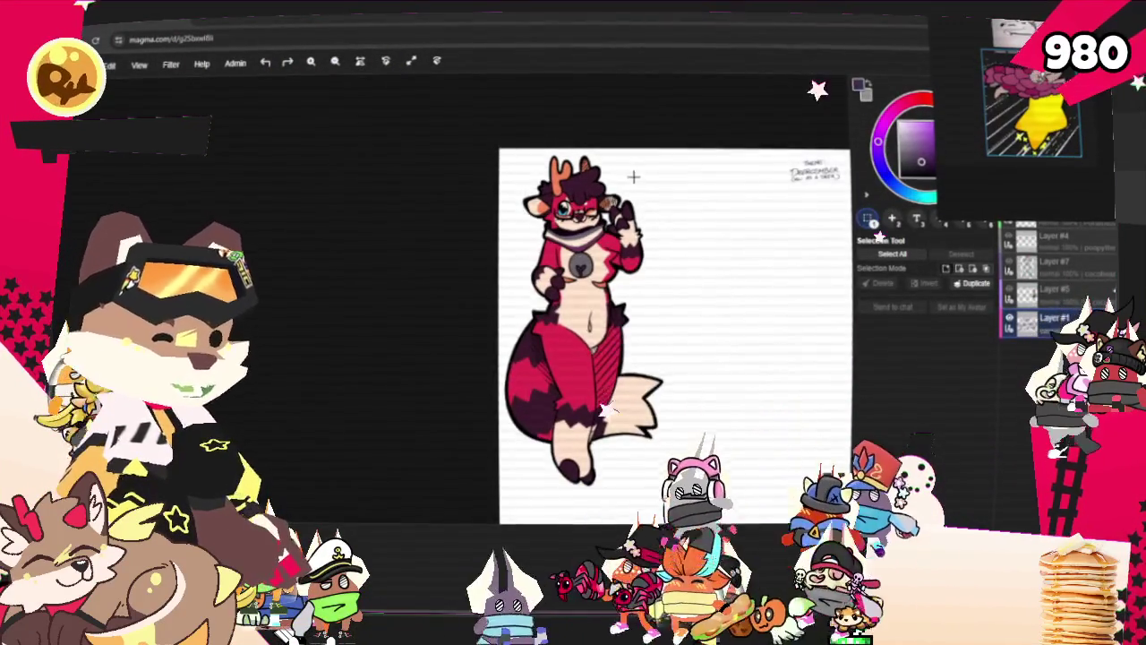
scroll(631, 174, "up", 1)
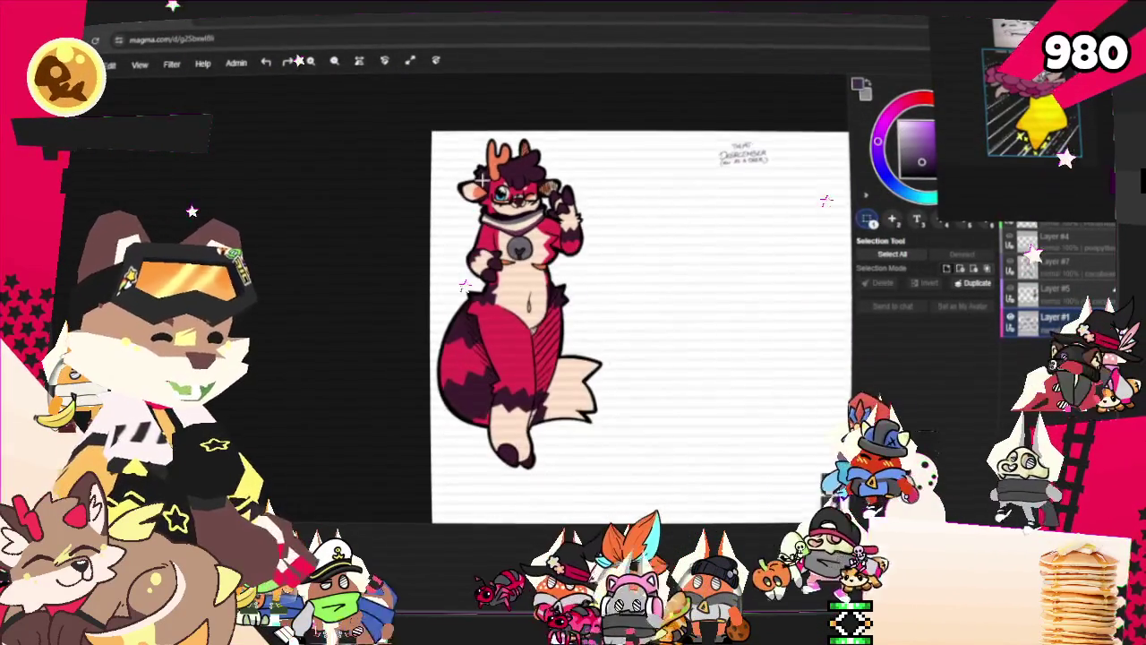
scroll(450, 188, "up", 1)
scroll(554, 99, "up", 1)
scroll(554, 100, "down", 1)
scroll(502, 358, "up", 1)
scroll(447, 376, "down", 1)
scroll(426, 398, "up", 1)
scroll(424, 398, "up", 2)
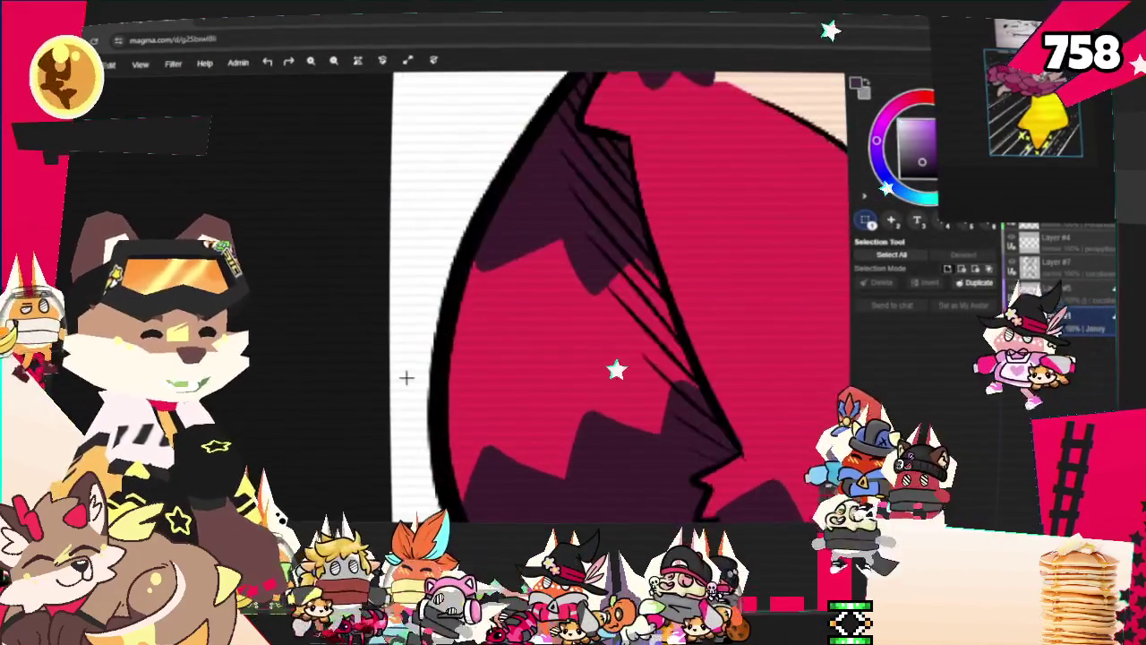
scroll(385, 421, "down", 1)
scroll(369, 291, "down", 2)
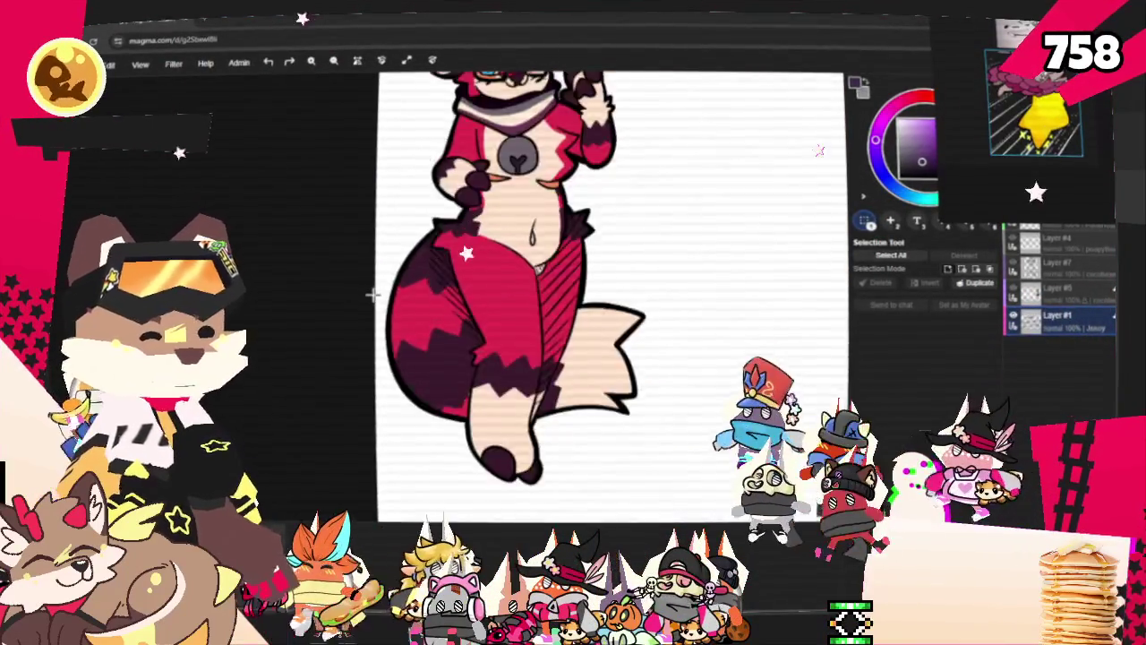
scroll(484, 296, "down", 1)
scroll(385, 234, "up", 1)
scroll(387, 226, "up", 1)
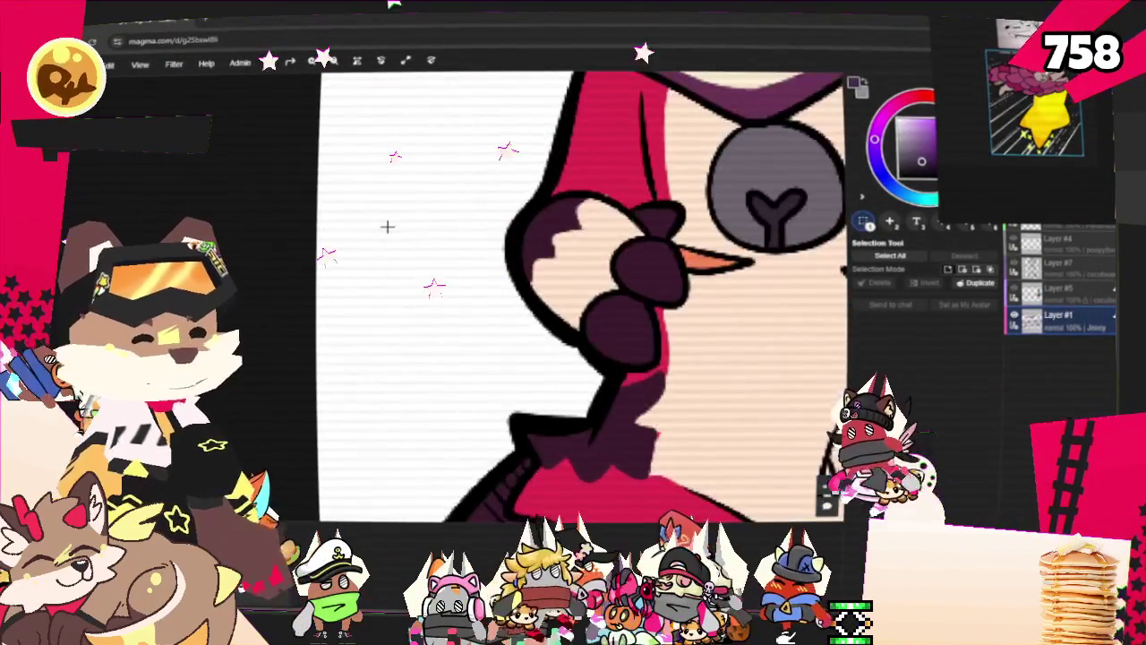
scroll(502, 269, "down", 1)
scroll(568, 225, "up", 1)
scroll(582, 233, "down", 2)
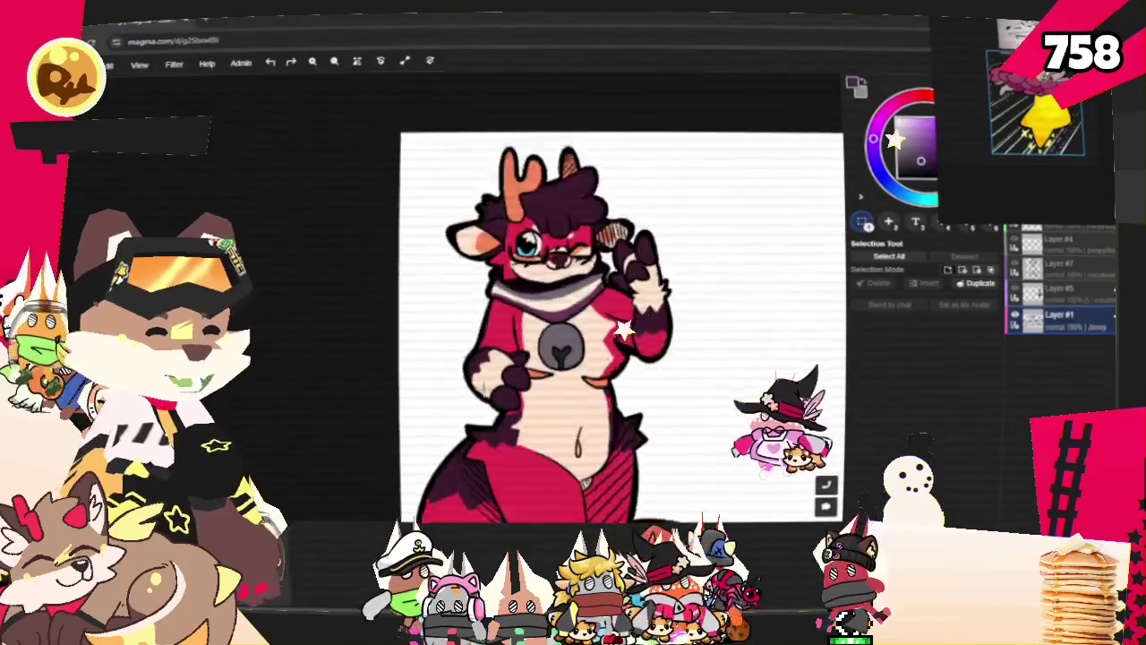
scroll(646, 276, "up", 2)
scroll(638, 266, "down", 1)
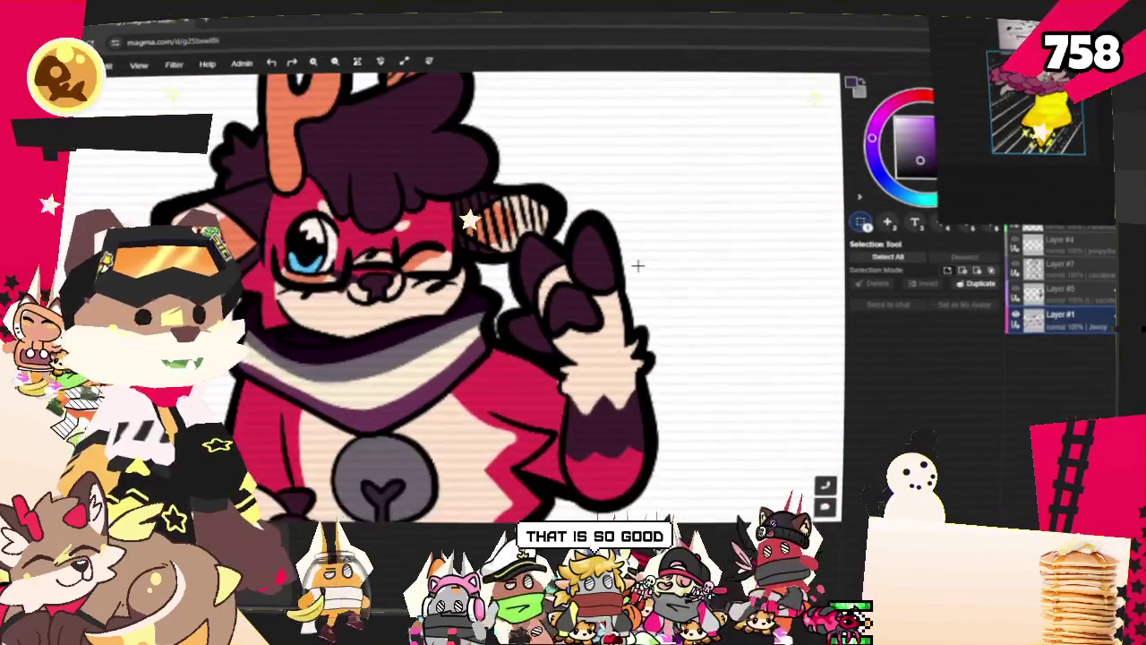
scroll(483, 210, "down", 2)
scroll(475, 206, "down", 1)
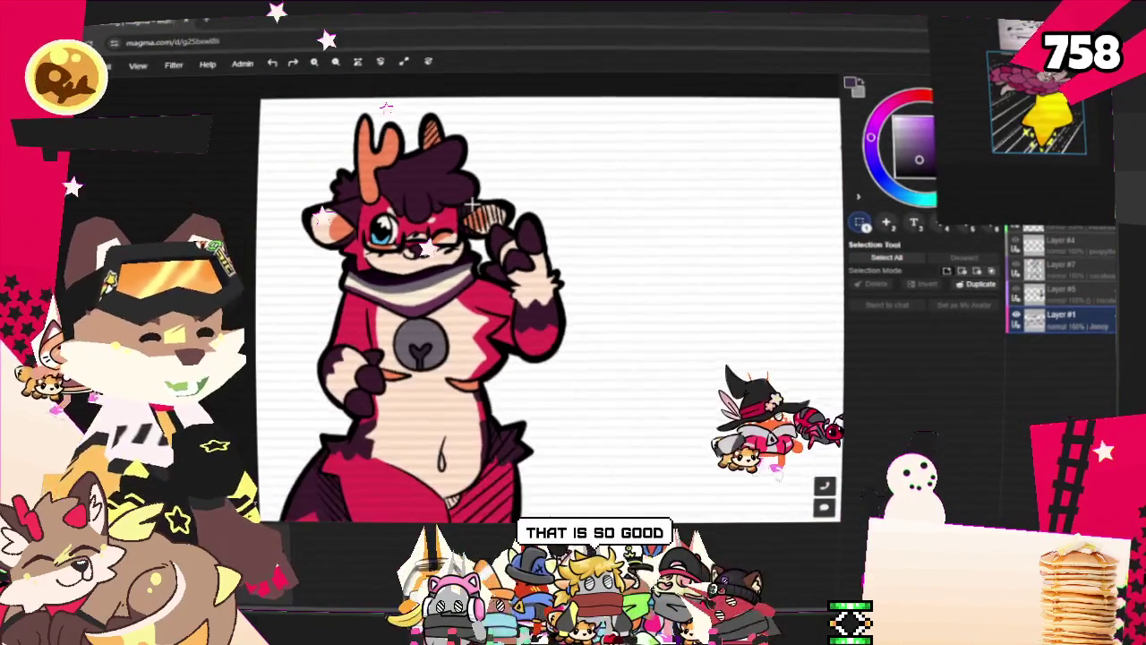
scroll(522, 183, "down", 1)
scroll(525, 181, "down", 1)
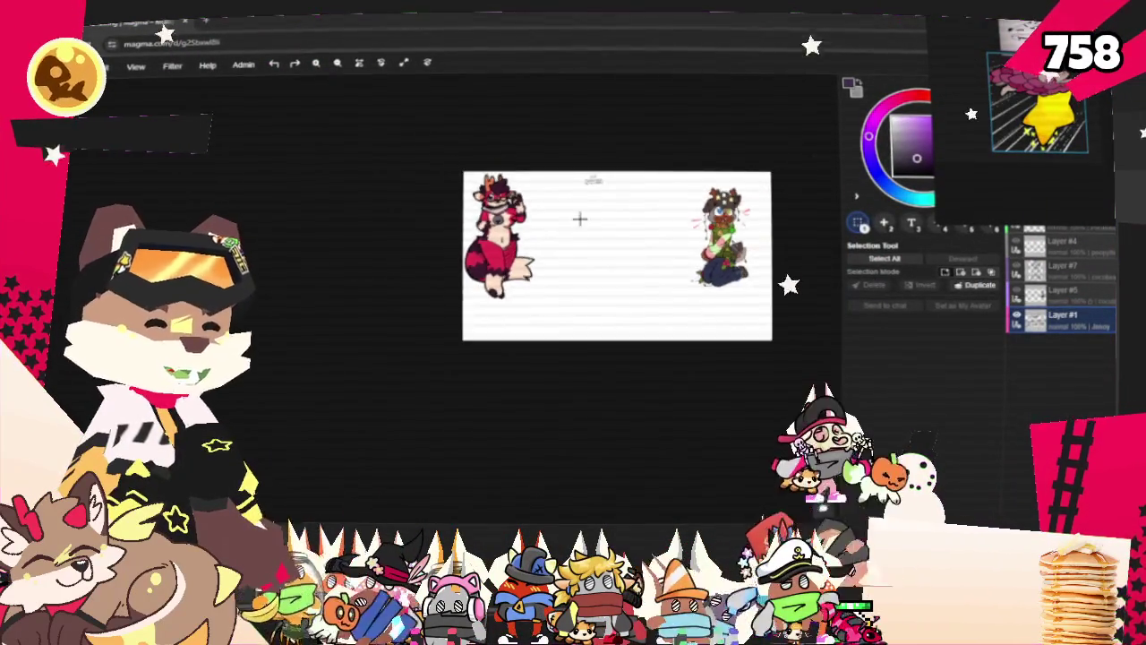
scroll(770, 191, "up", 3)
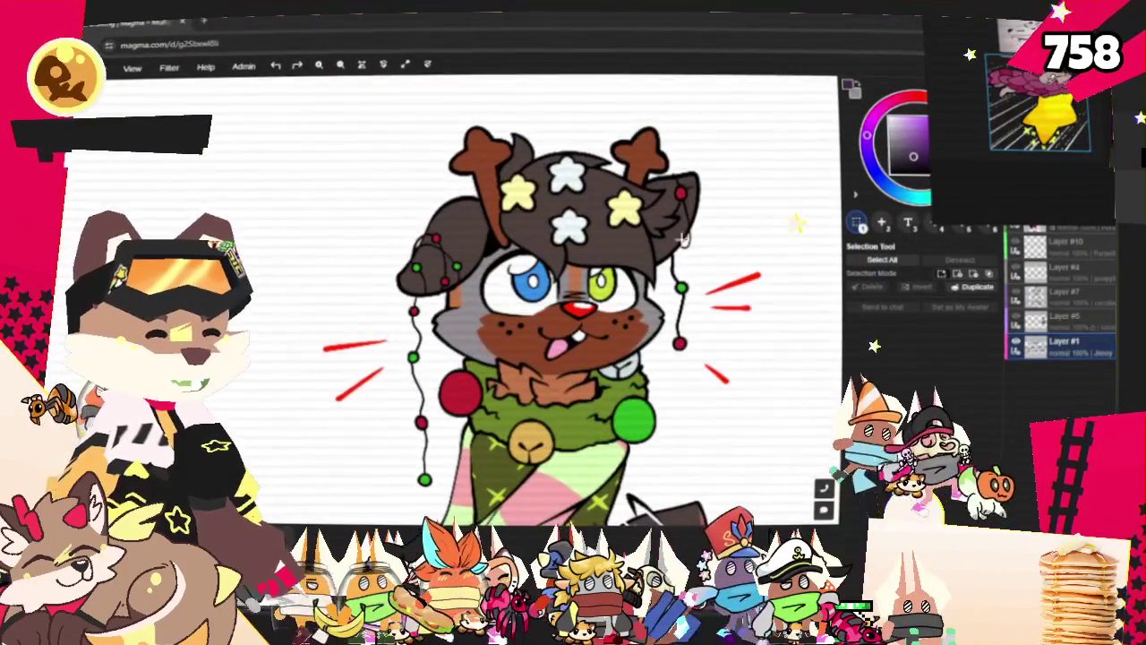
Zoom around the reindeer character's body and legs, then out to a blank canvas area
scroll(729, 358, "down", 1)
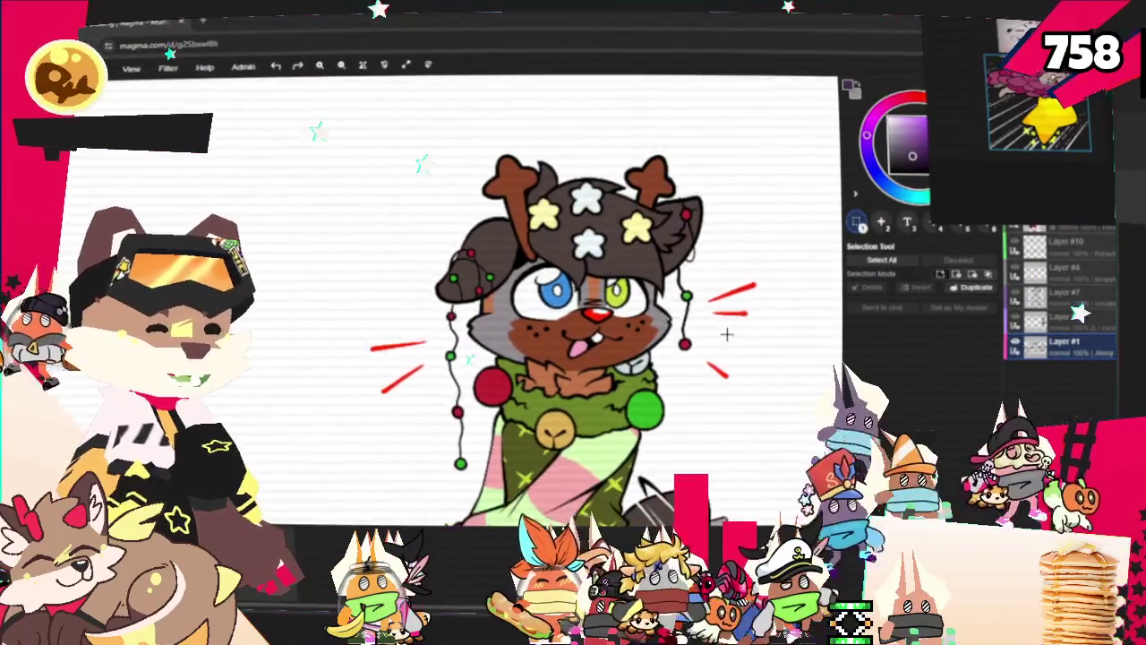
scroll(726, 332, "down", 1)
scroll(708, 295, "down", 1)
scroll(691, 260, "up", 1)
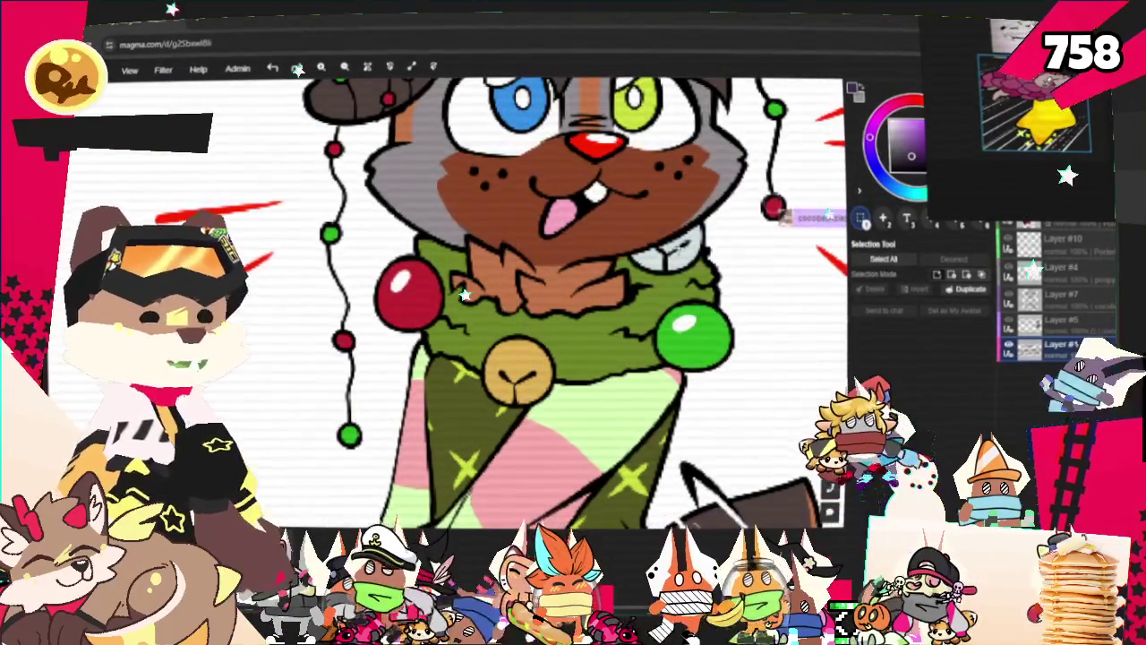
scroll(530, 343, "down", 5)
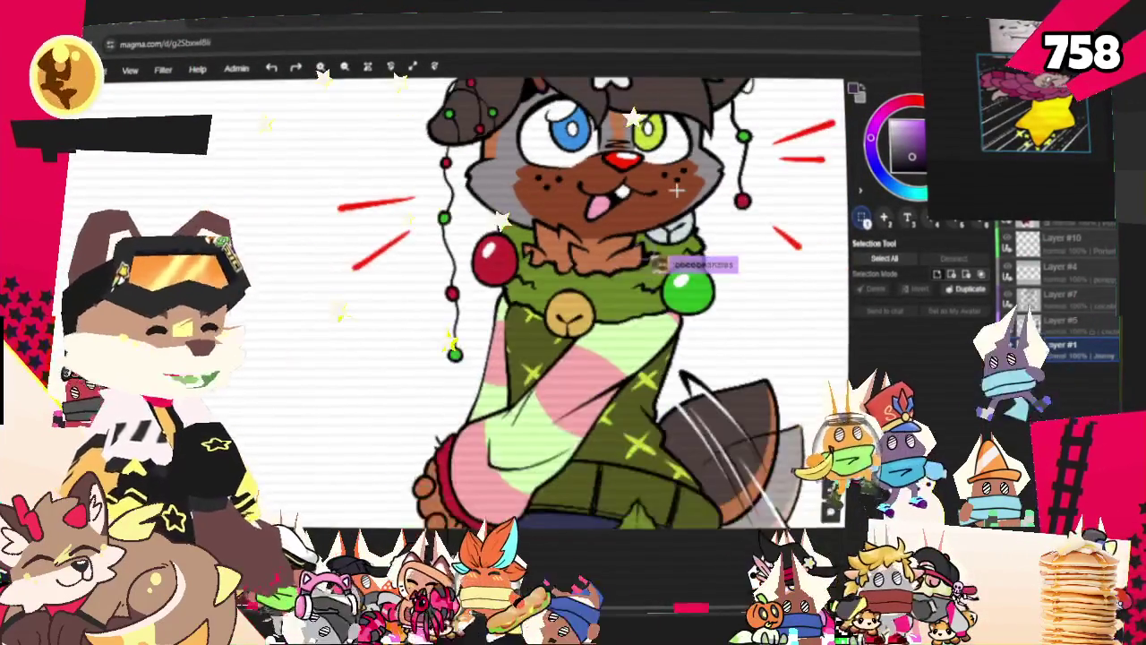
scroll(702, 368, "down", 2)
scroll(702, 368, "up", 4)
scroll(702, 368, "up", 2)
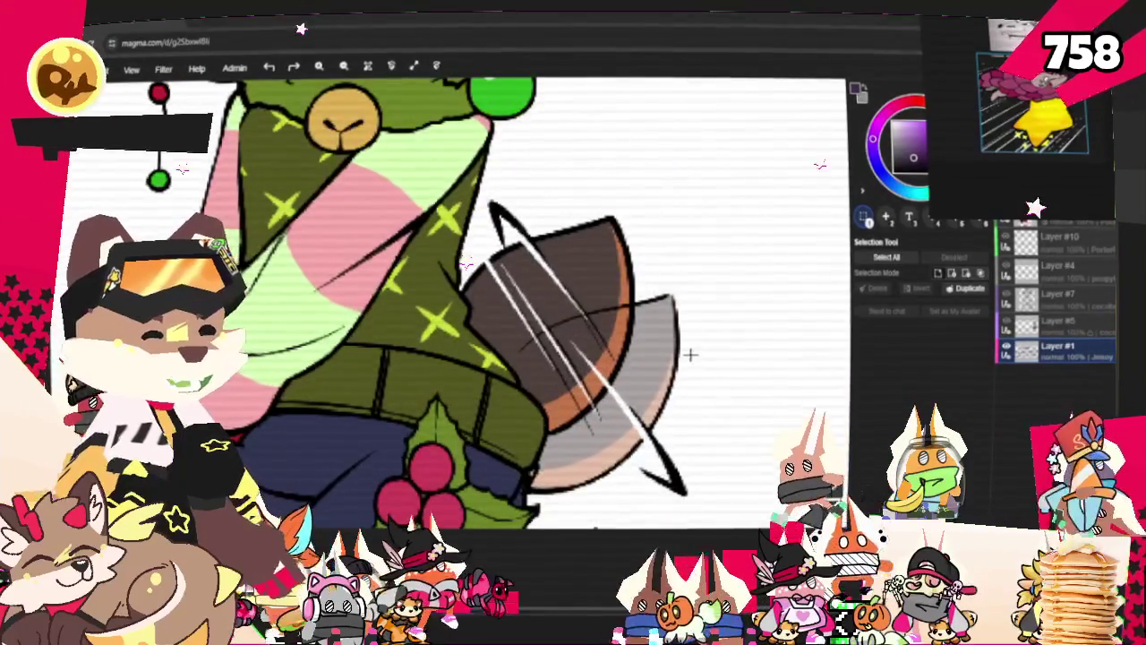
scroll(690, 356, "down", 2)
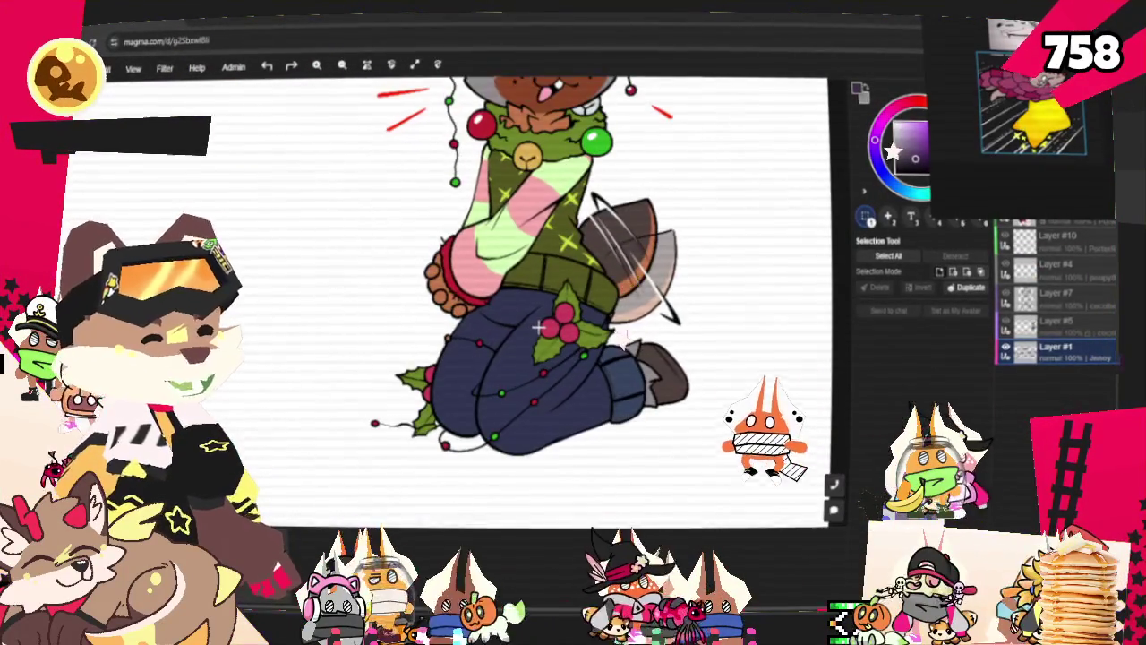
scroll(729, 402, "up", 2)
scroll(713, 384, "up", 2)
scroll(696, 394, "down", 3)
scroll(638, 404, "down", 2)
scroll(637, 402, "down", 2)
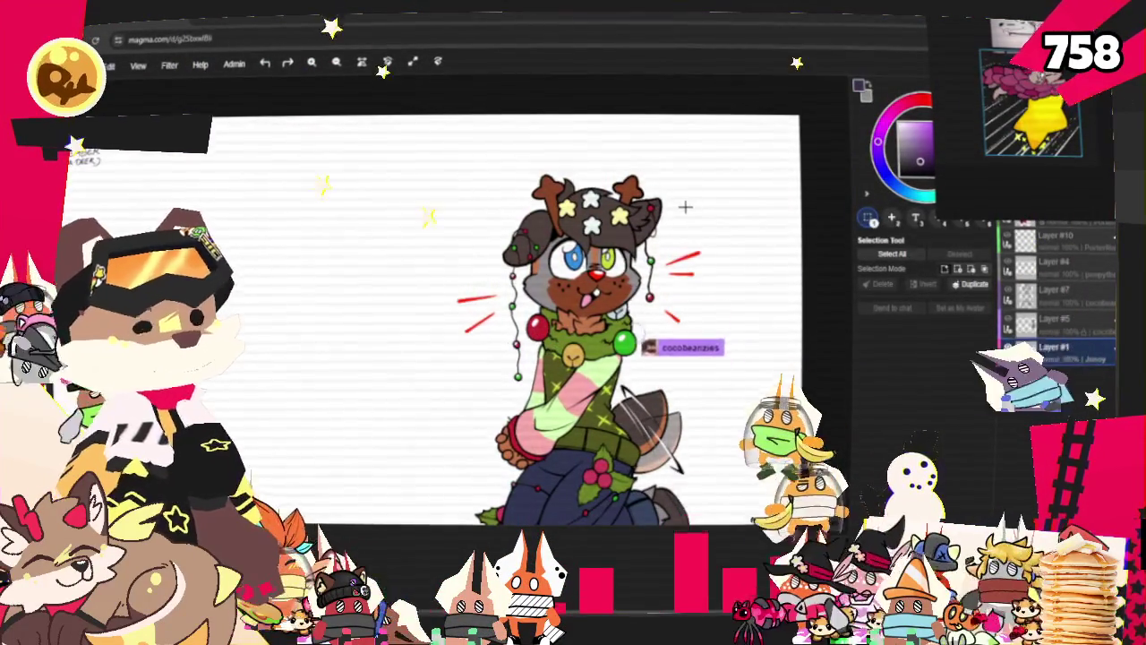
scroll(689, 215, "down", 3)
scroll(385, 376, "up", 3)
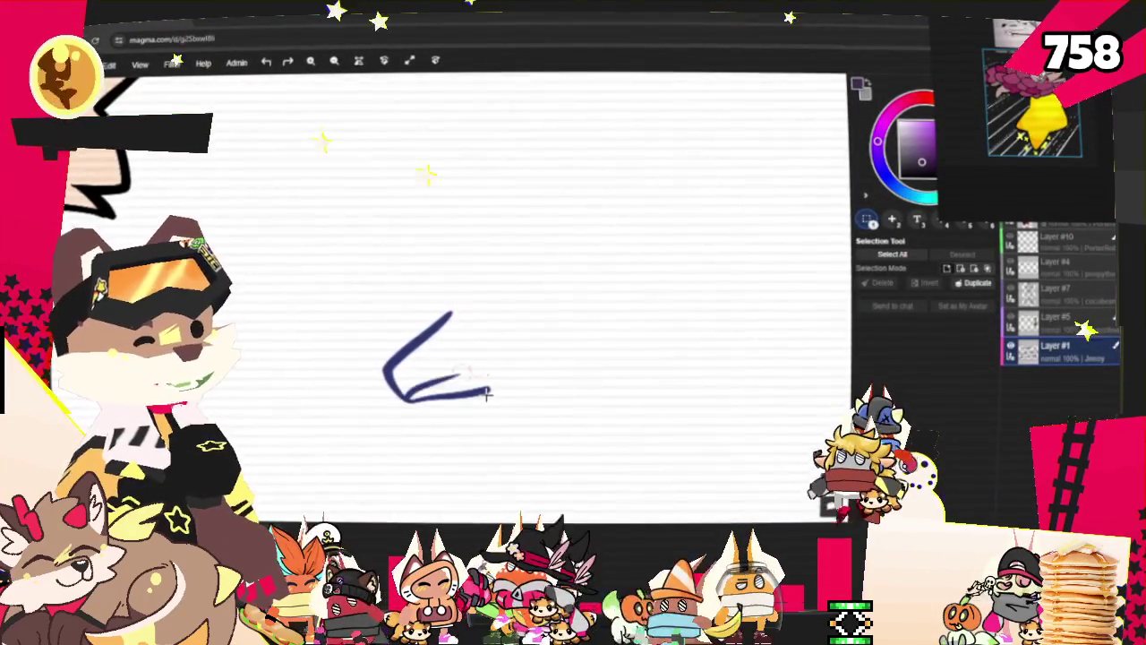
Undo the blue L-shaped stroke in Magma, zoom out, and bring up the reference window's options
key("ctrl+z")
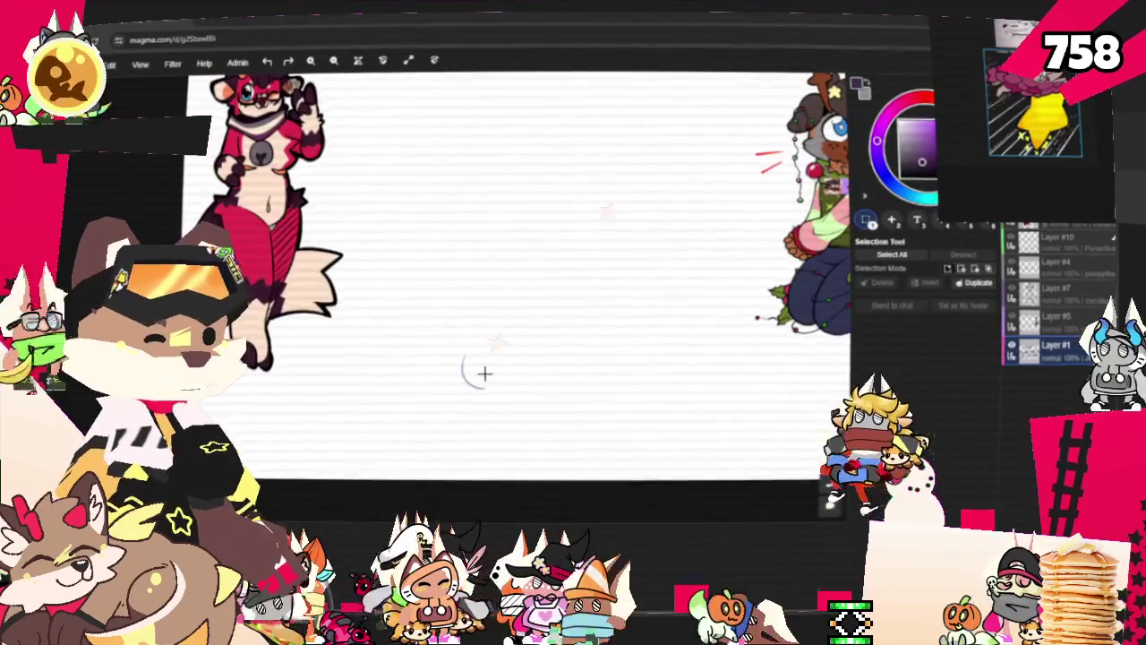
scroll(483, 374, "down", 3)
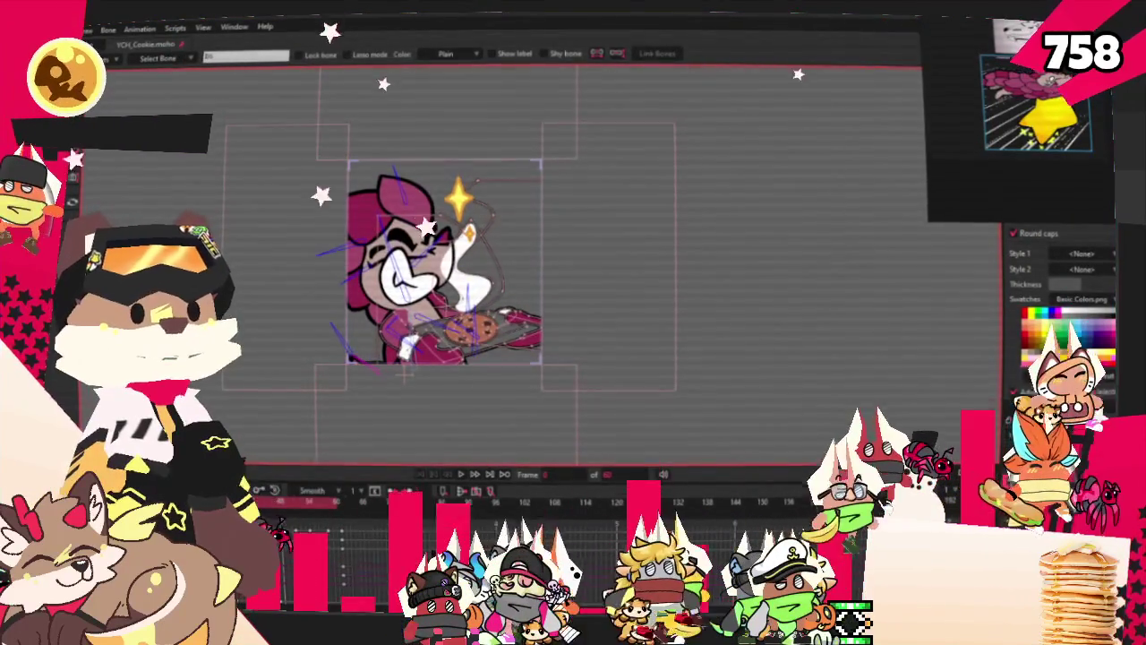
right_click(793, 141)
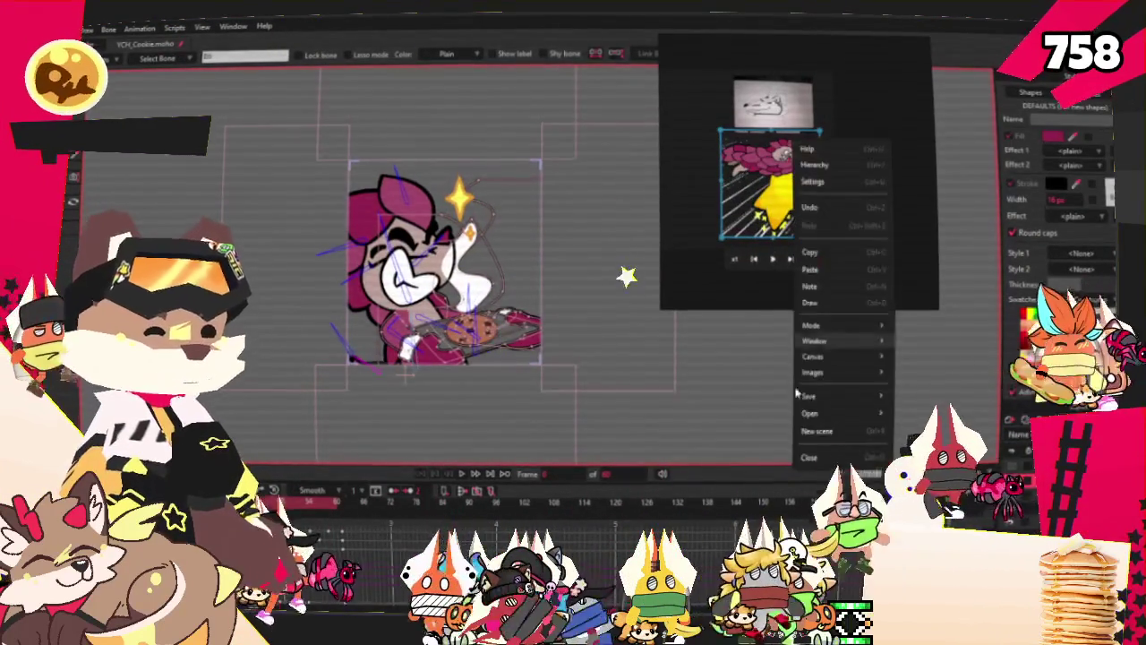
Start a new PureRef board and paste the cat reference sheet into it twice
left_click(834, 337)
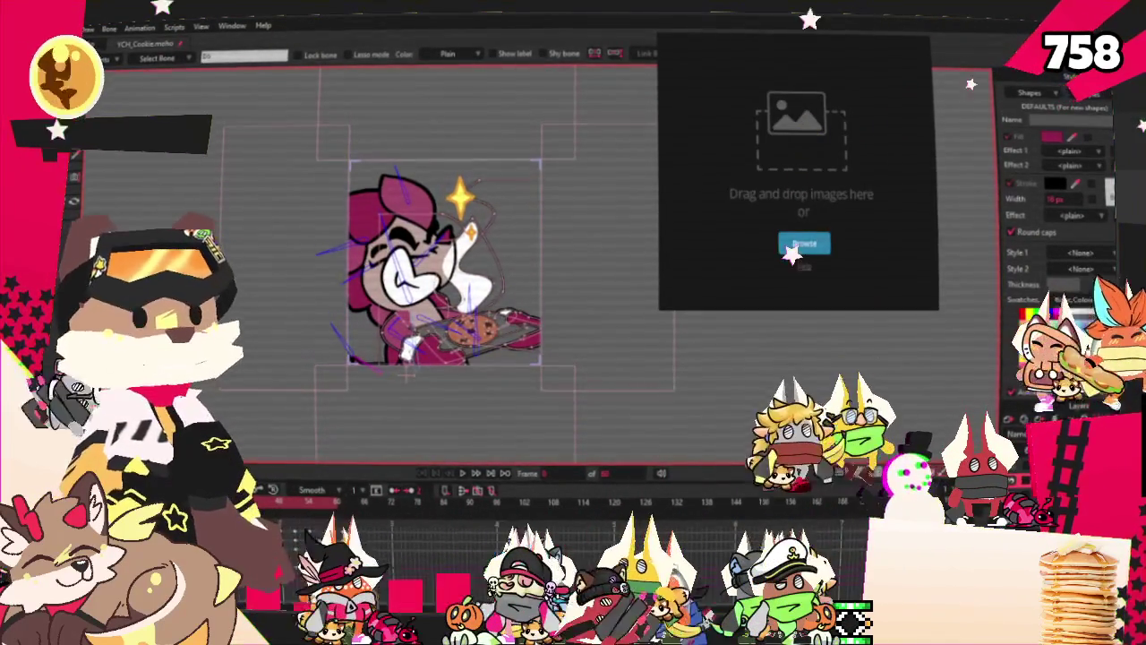
key("ctrl+v")
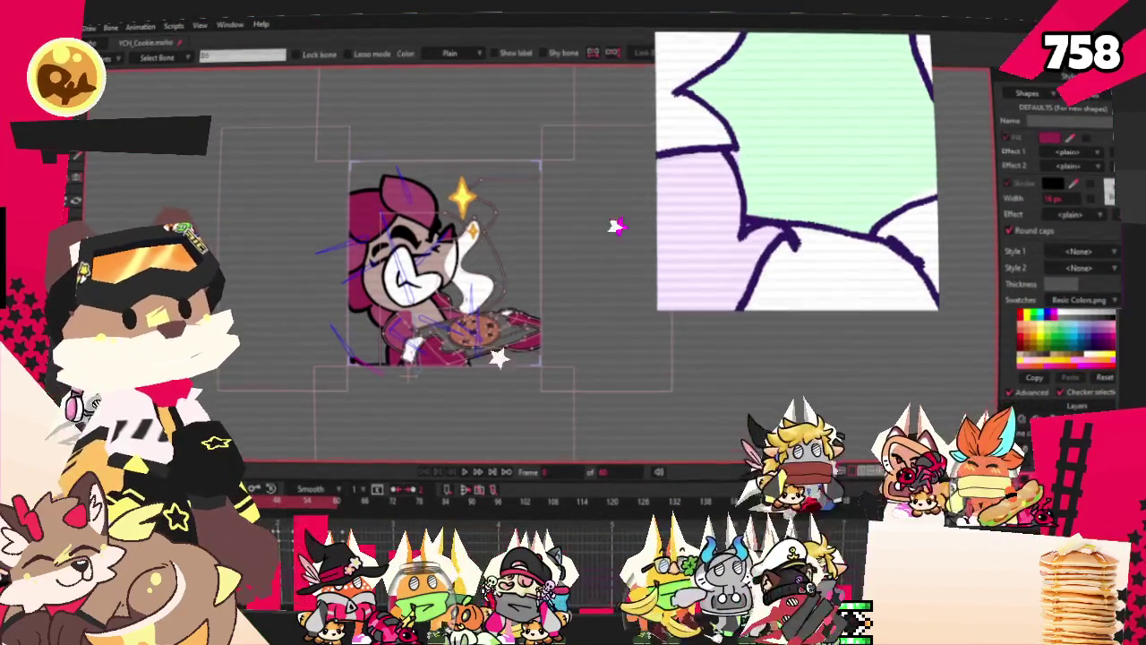
scroll(789, 224, "down", 3)
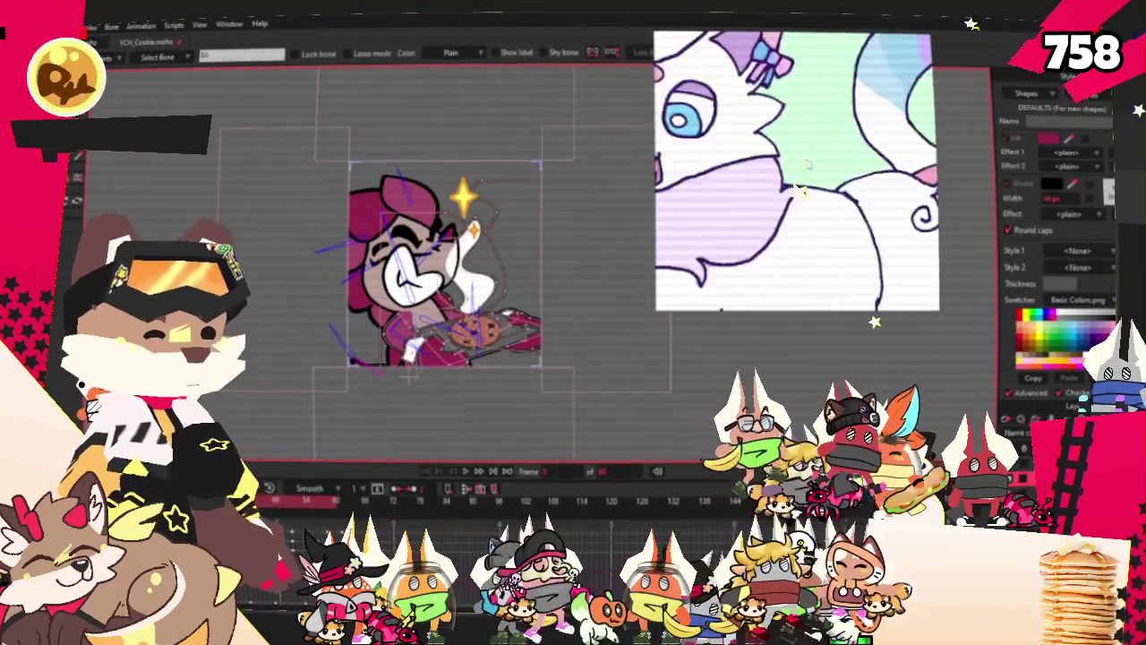
scroll(789, 278, "down", 3)
key("ctrl+v")
scroll(797, 170, "up", 3)
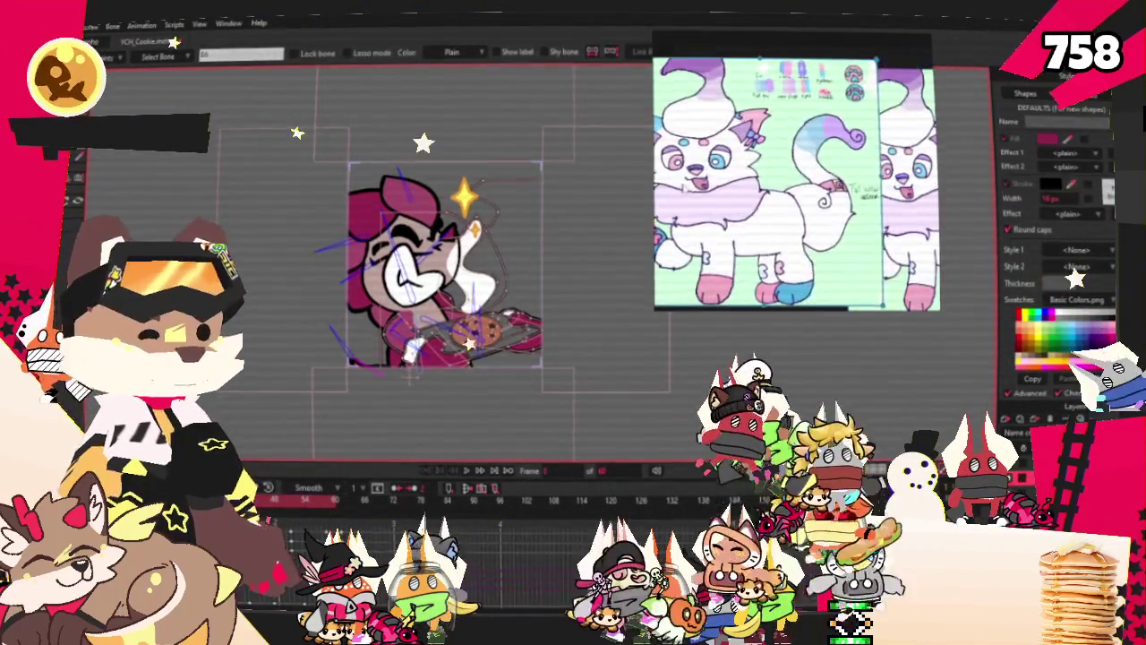
scroll(797, 170, "down", 2)
scroll(797, 170, "up", 2)
scroll(797, 170, "up", 2)
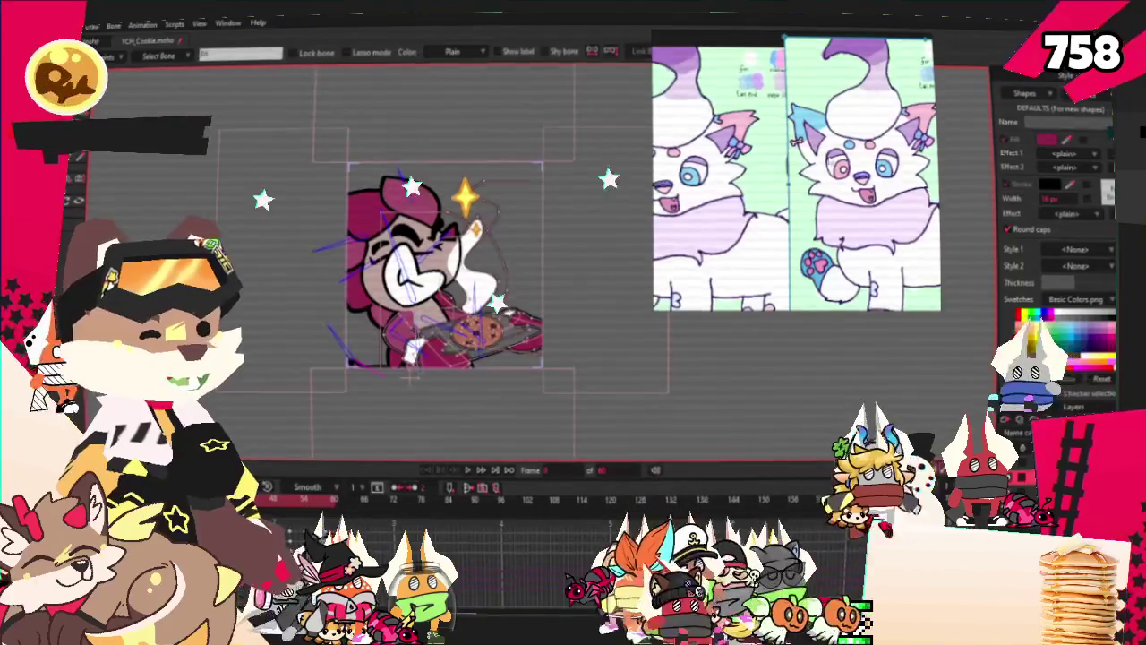
scroll(797, 170, "down", 2)
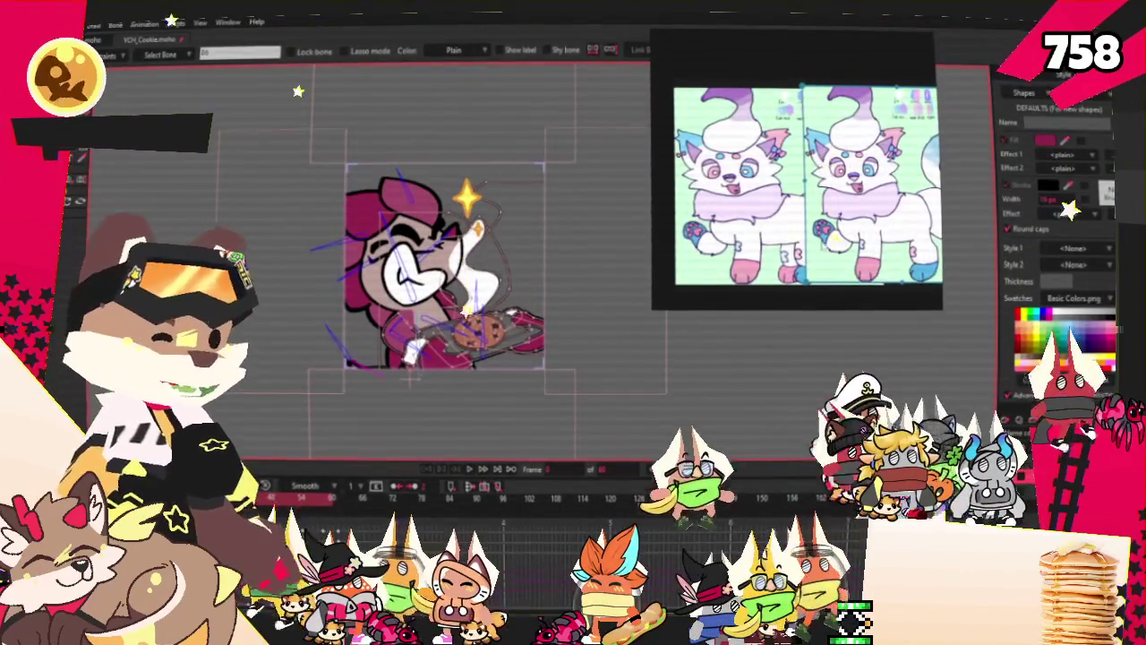
scroll(855, 170, "up", 2)
Enlarge the PureRef window wider across the canvas and taller
left_click_drag(650, 170, 171, 170)
scroll(784, 307, "down", 3)
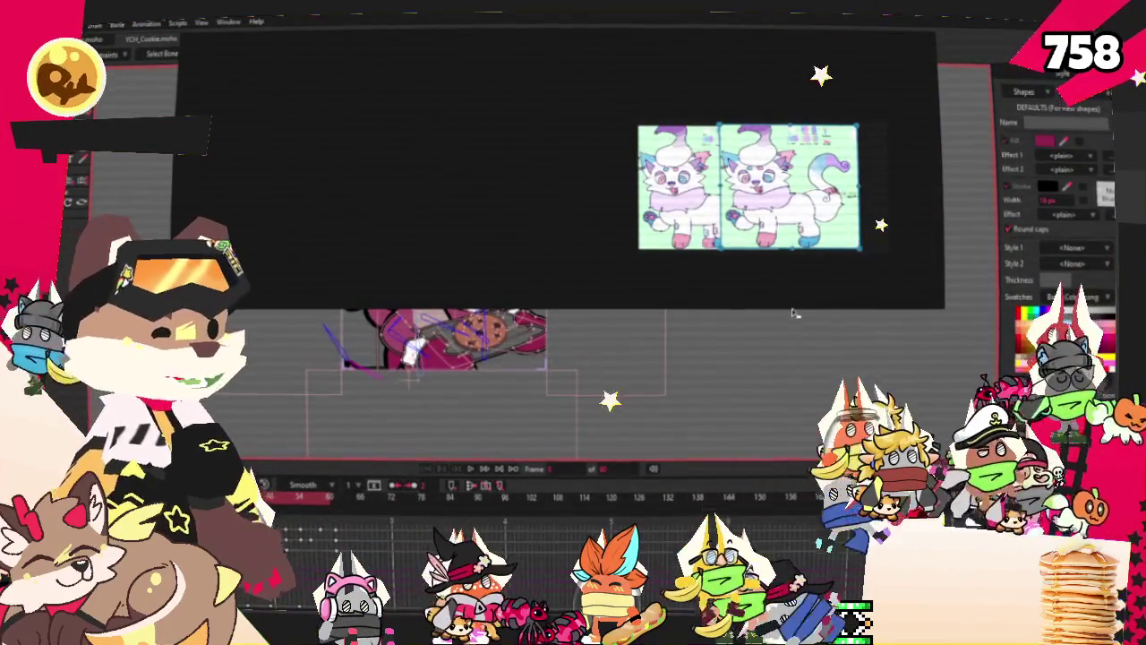
left_click_drag(792, 310, 792, 461)
scroll(792, 403, "up", 3)
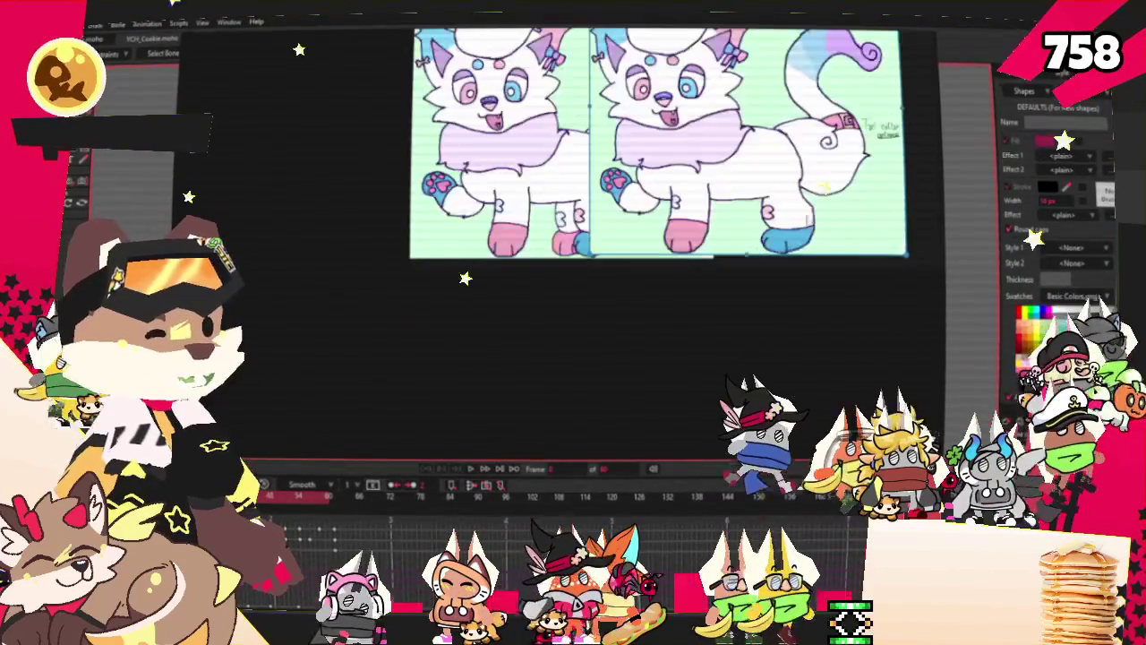
scroll(762, 265, "down", 2)
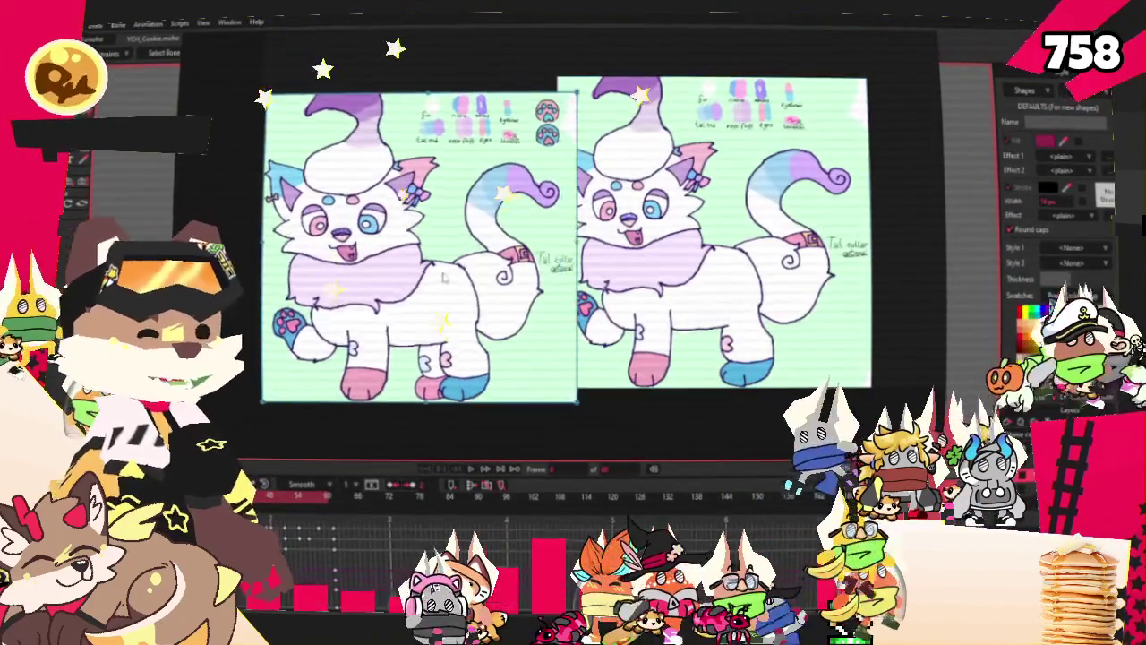
Shift the two cat sheets right and line them up side by side
left_click_drag(622, 152, 652, 149)
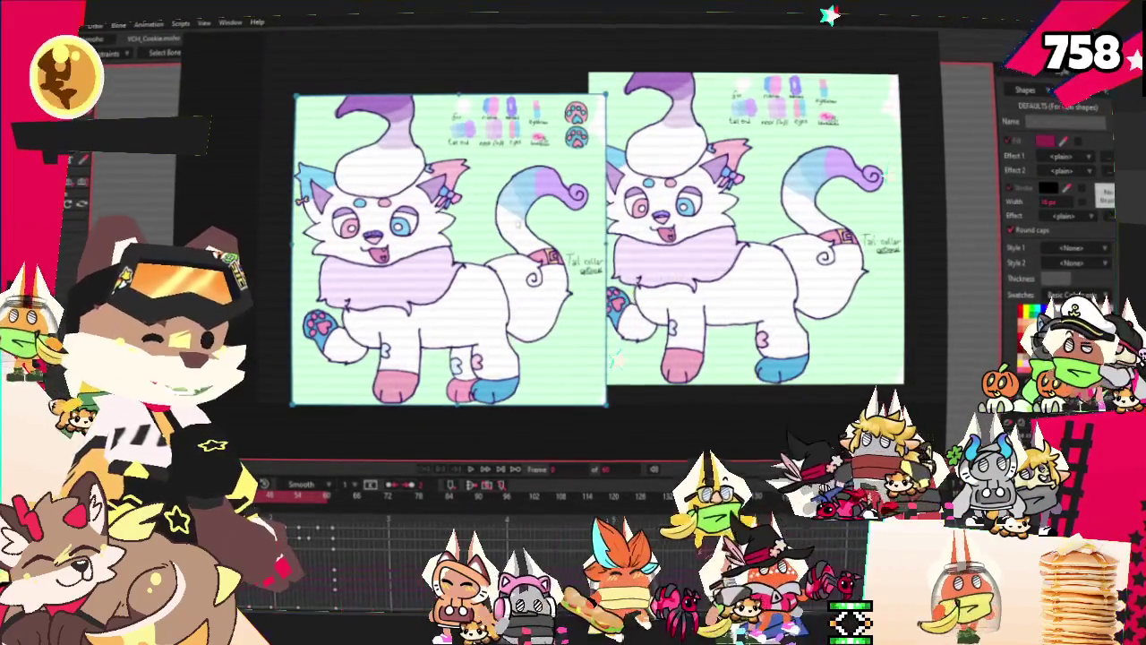
left_click_drag(743, 223, 771, 253)
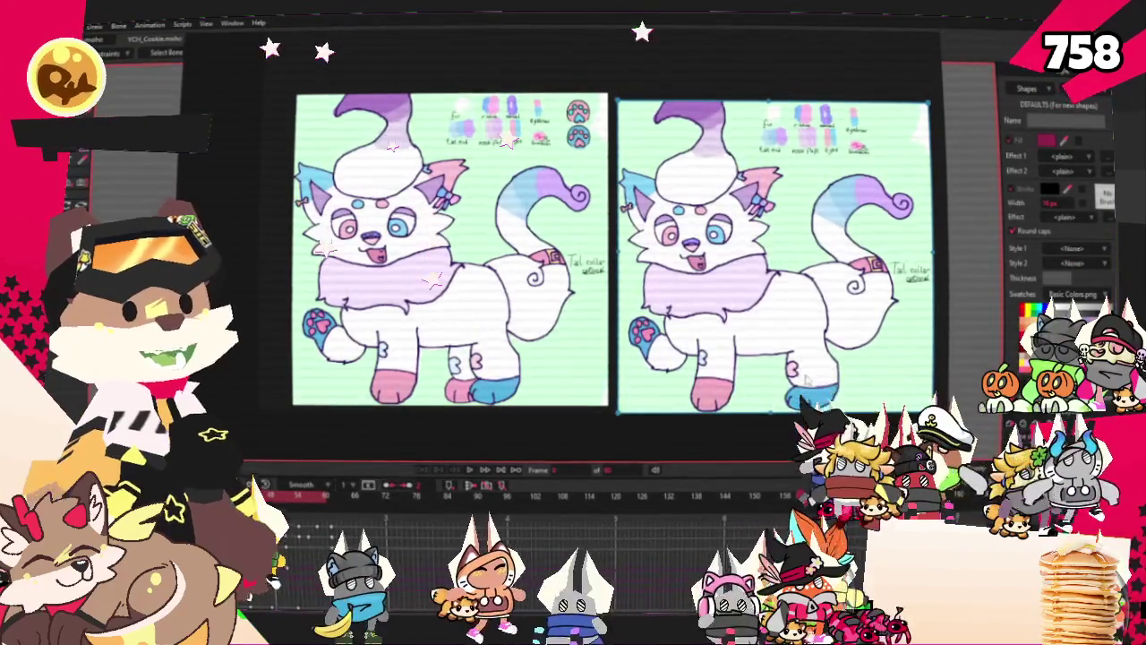
scroll(804, 379, "up", 5)
scroll(804, 380, "down", 4)
scroll(804, 380, "down", 3)
scroll(543, 375, "up", 2)
scroll(542, 375, "up", 2)
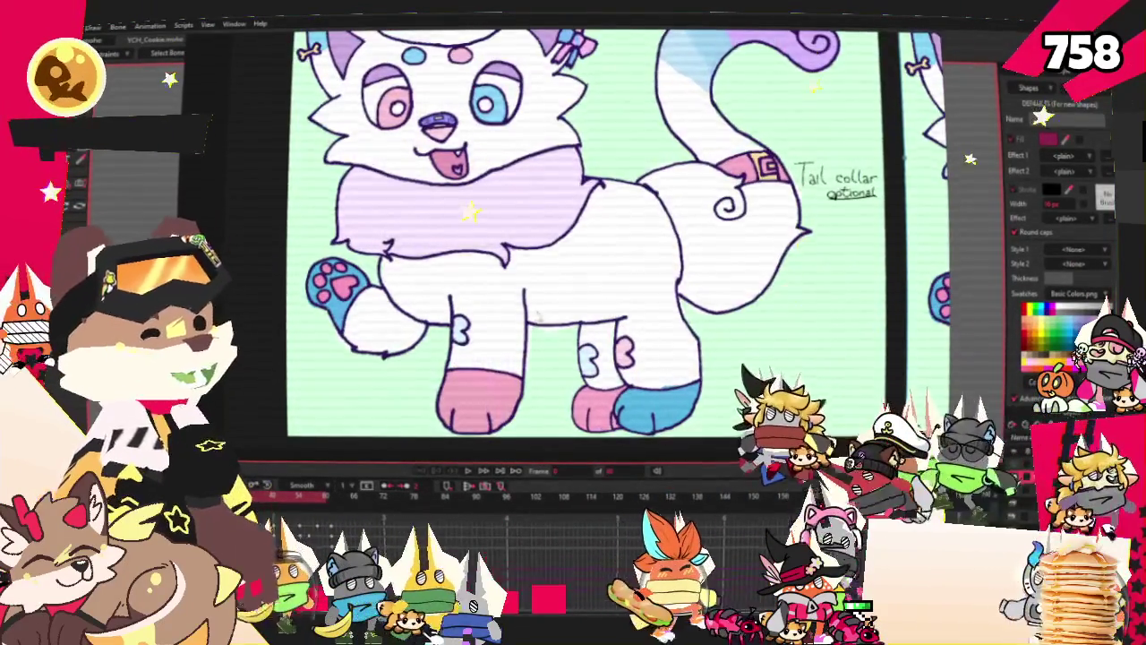
scroll(622, 268, "down", 3)
scroll(623, 269, "down", 2)
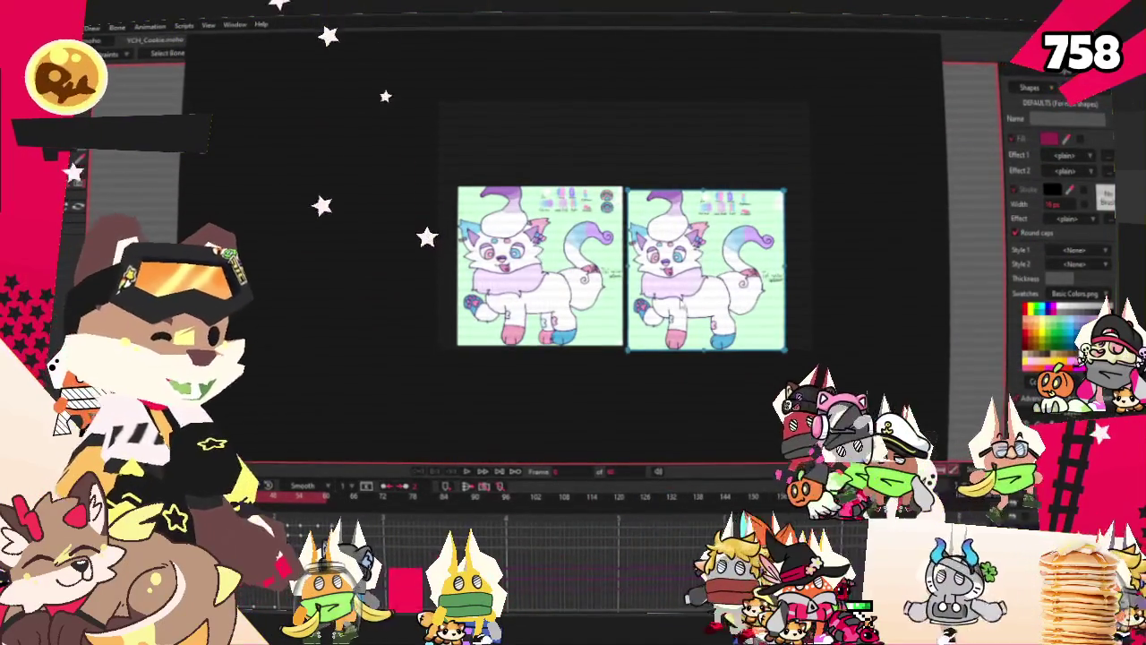
scroll(650, 296, "up", 2)
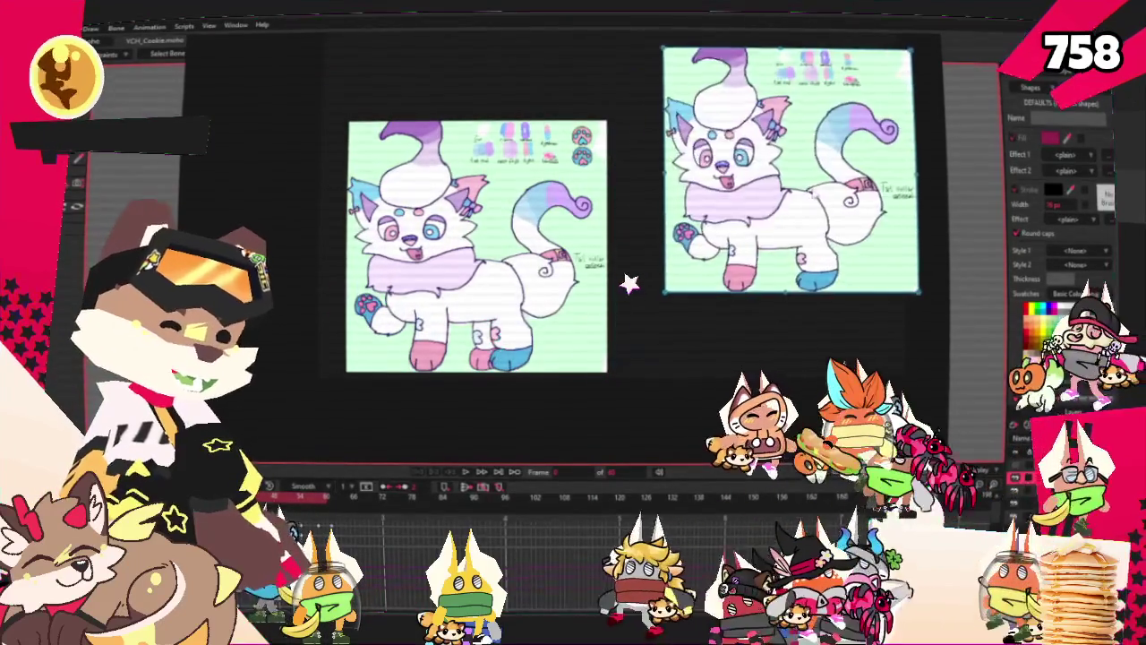
Keep one cat sheet, shrink the window to fit it, and place it beside the cookie rig
left_click_drag(607, 201, 877, 297)
left_click_drag(613, 272, 646, 269)
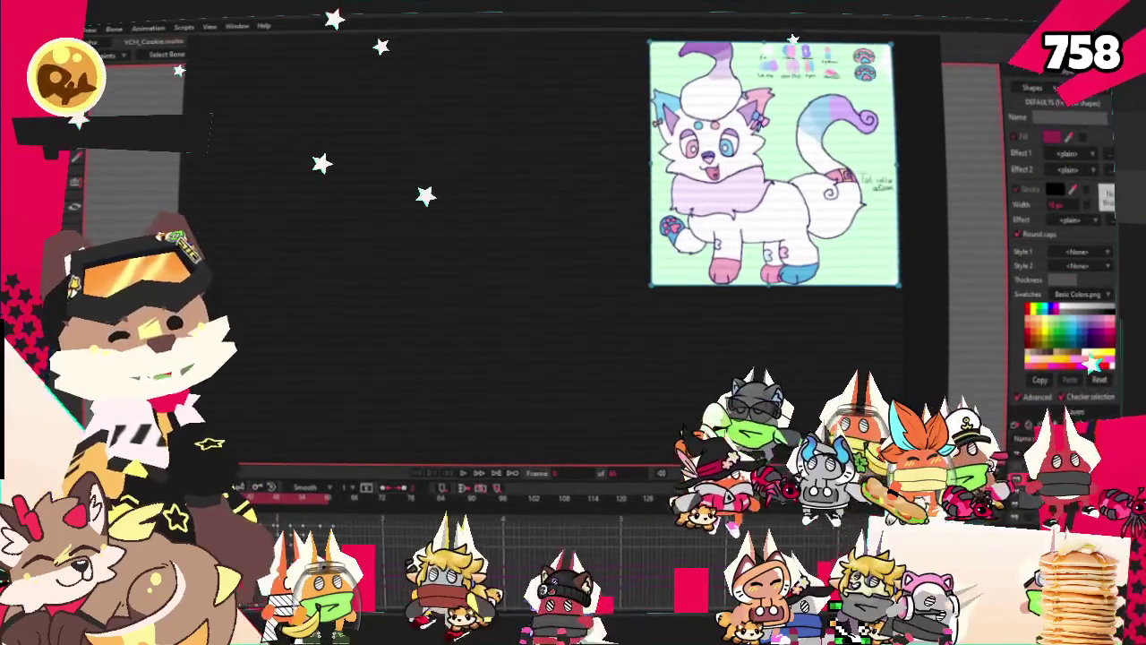
mouse_move(184, 464)
left_mouse_down()
mouse_move(631, 316)
mouse_move(690, 318)
left_mouse_up()
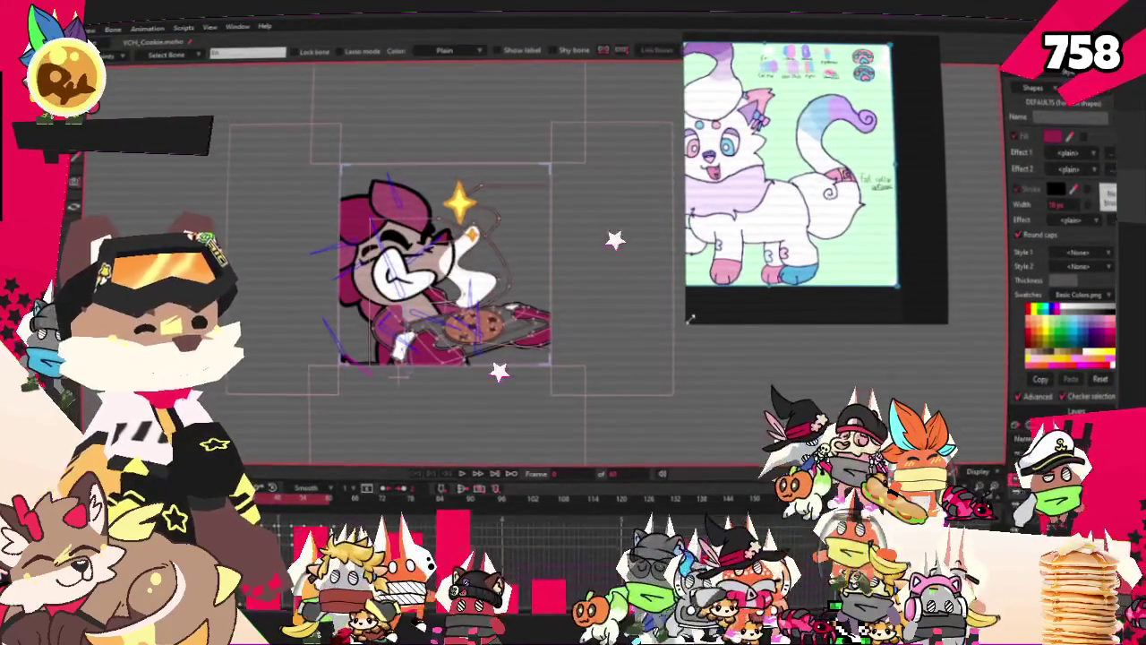
mouse_move(630, 294)
left_mouse_down()
mouse_move(788, 295)
mouse_move(767, 305)
left_mouse_up()
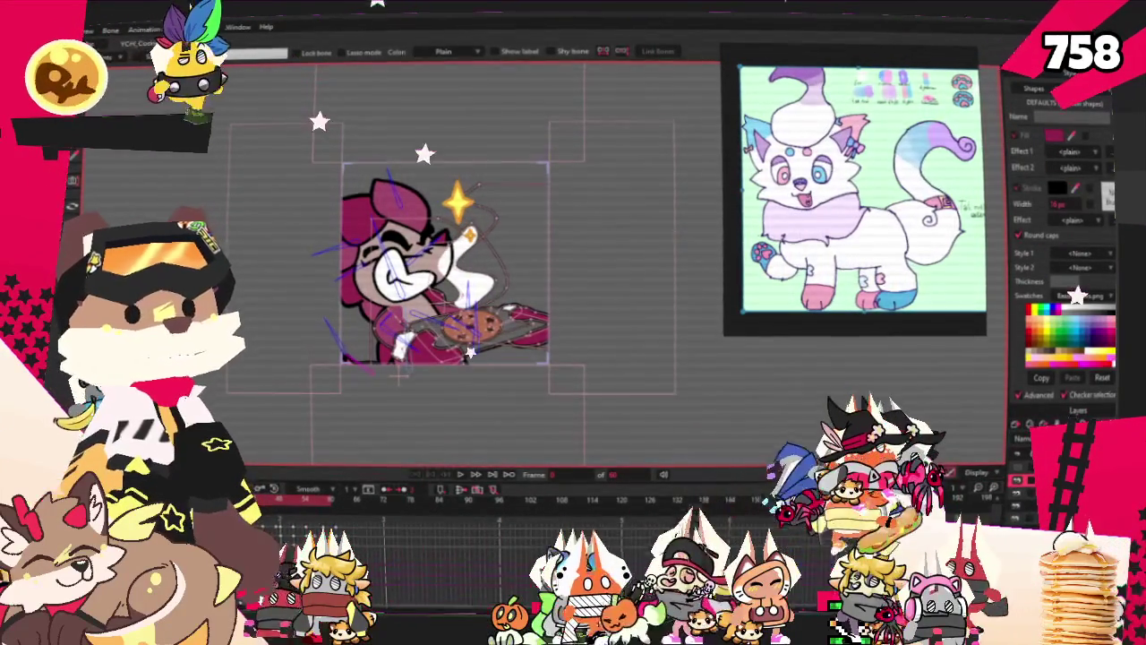
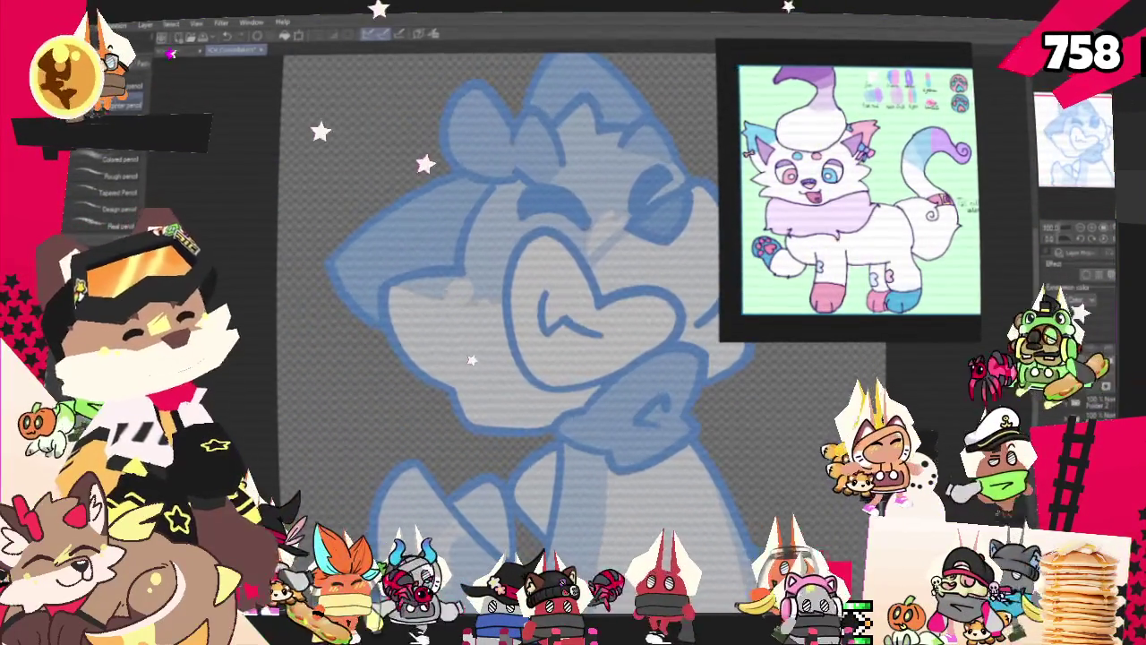
Pencil the left cheek and jaw curves and the right cheek line, then undo and restore the closed-eye arc
left_click_drag(381, 331, 463, 271)
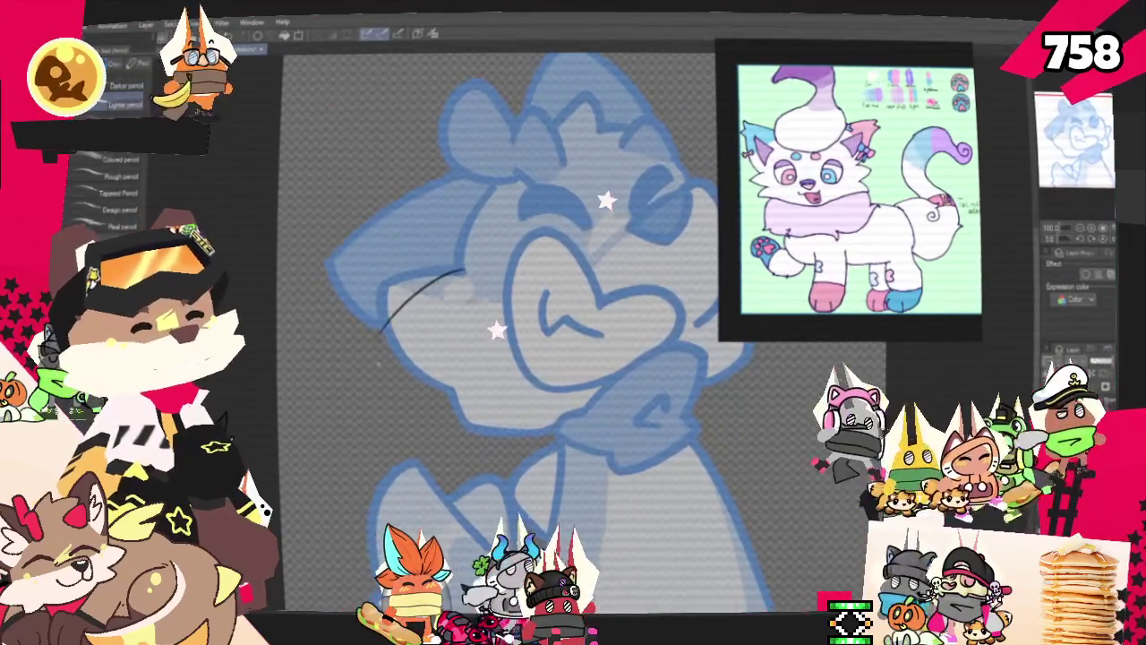
mouse_move(380, 345)
left_mouse_down()
mouse_move(448, 386)
mouse_move(458, 432)
mouse_move(571, 417)
left_mouse_up()
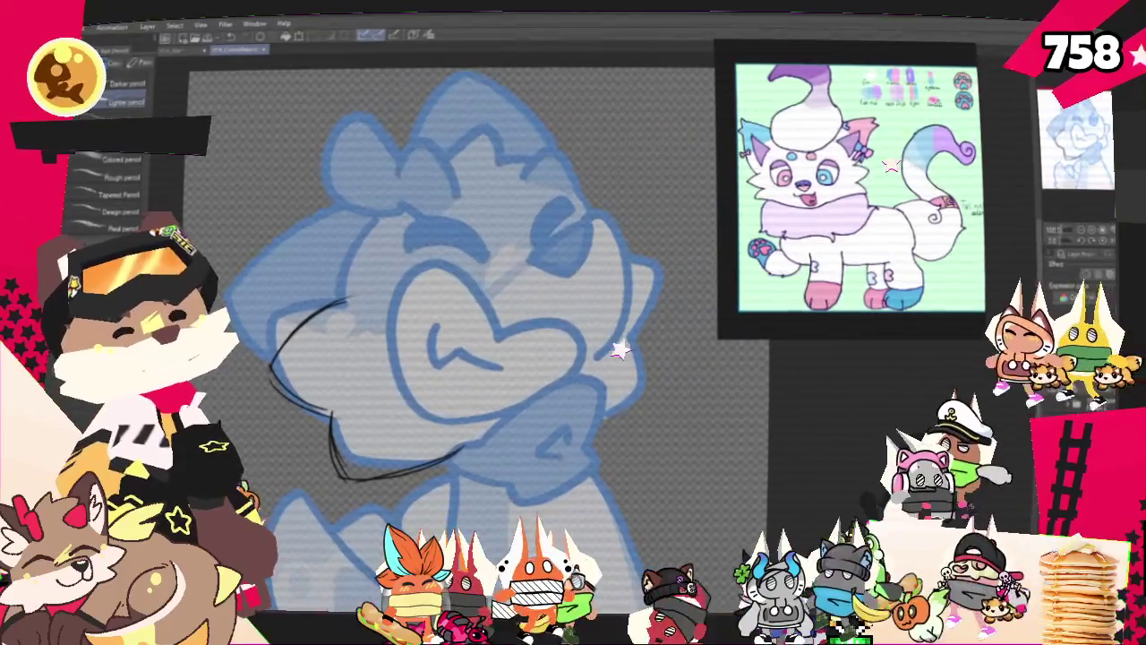
mouse_move(637, 342)
left_mouse_down()
mouse_move(653, 394)
mouse_move(600, 417)
left_mouse_up()
left_click_drag(634, 335, 595, 422)
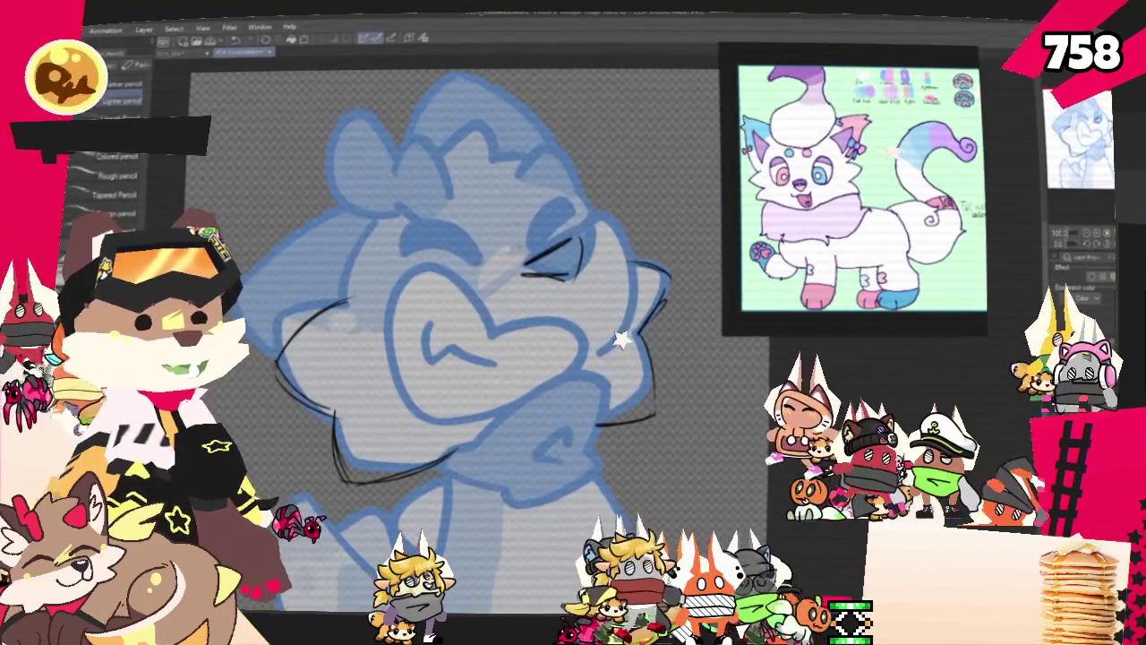
key("ctrl+z")
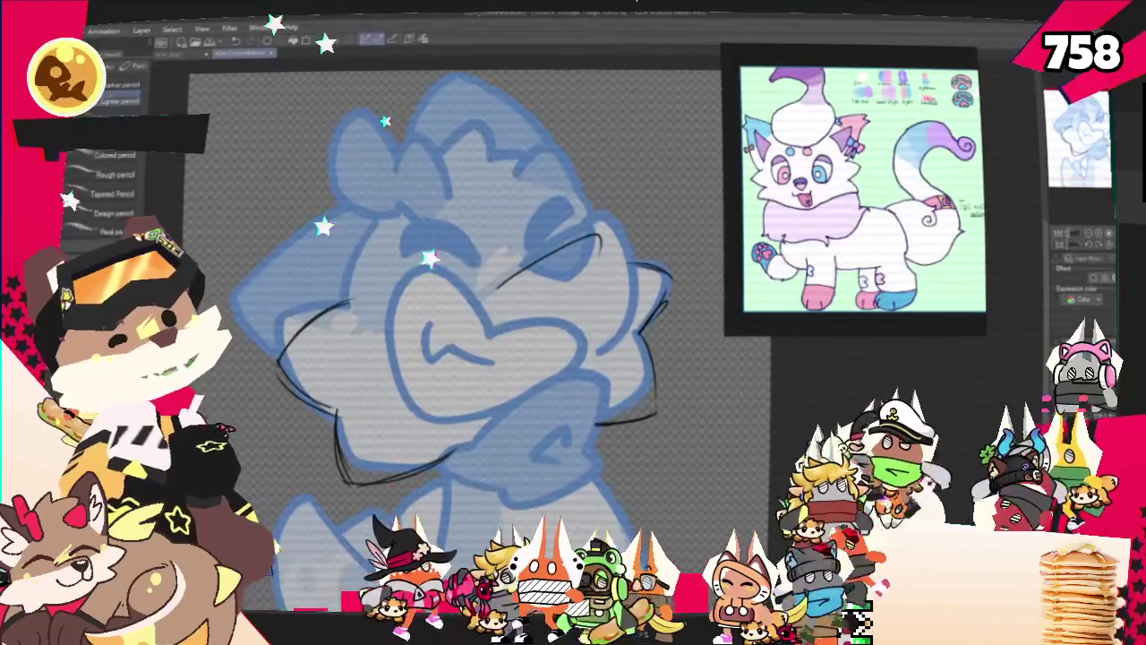
key("ctrl+y")
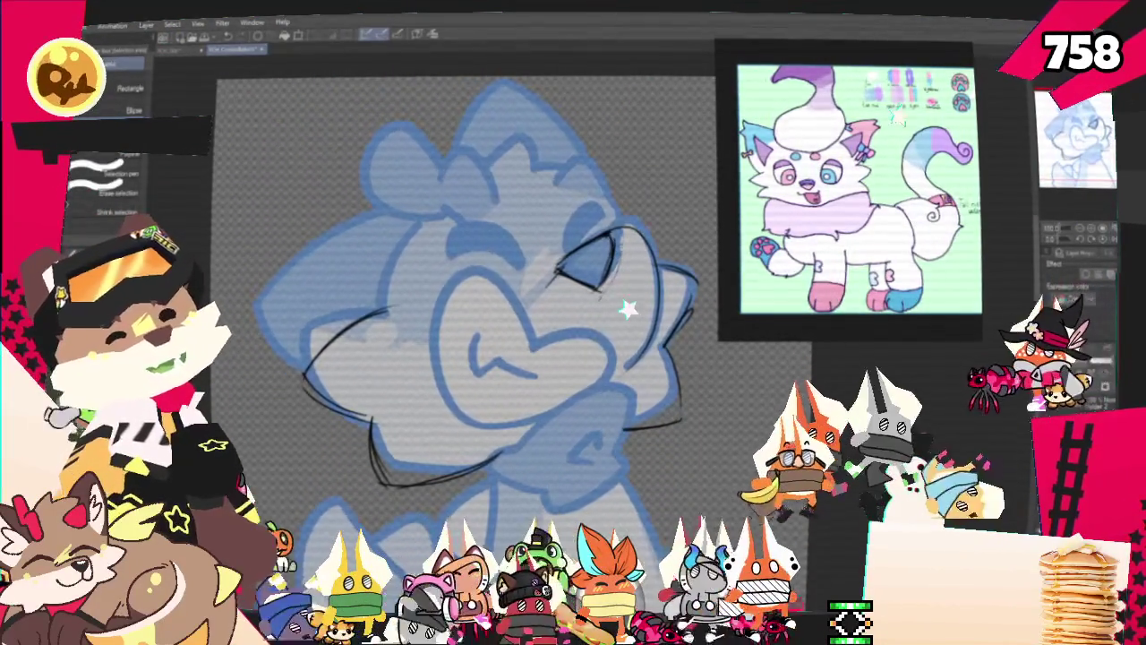
Transform the right closed-eye lines so they are smaller, less skewed and slightly lower
key("ctrl+t")
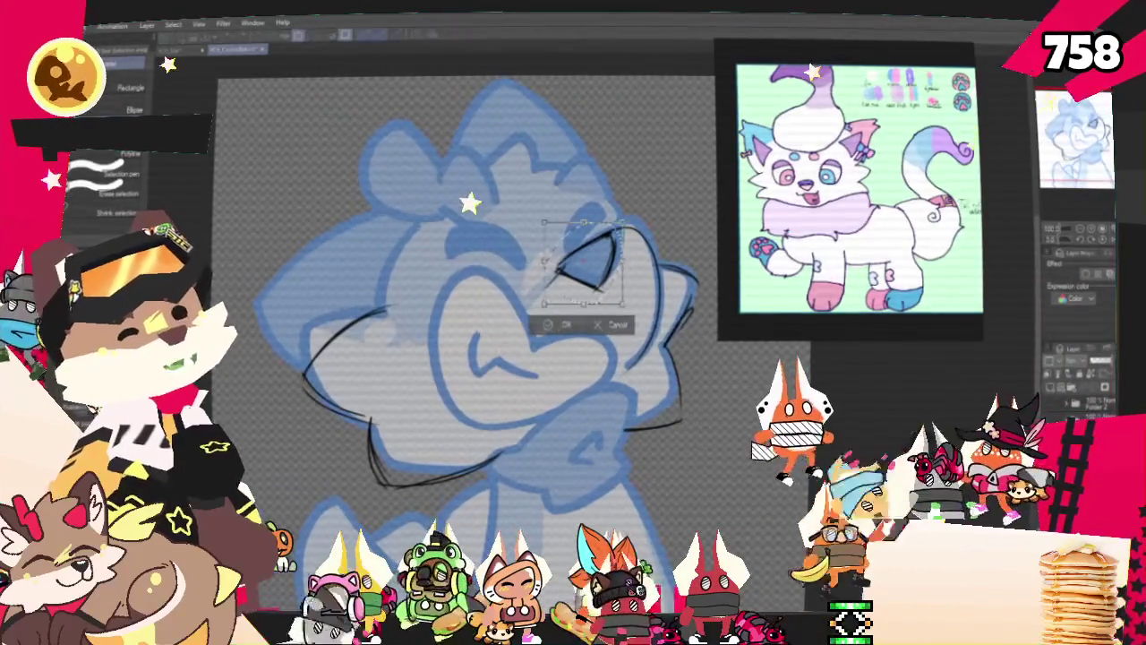
left_click_drag(543, 302, 560, 291)
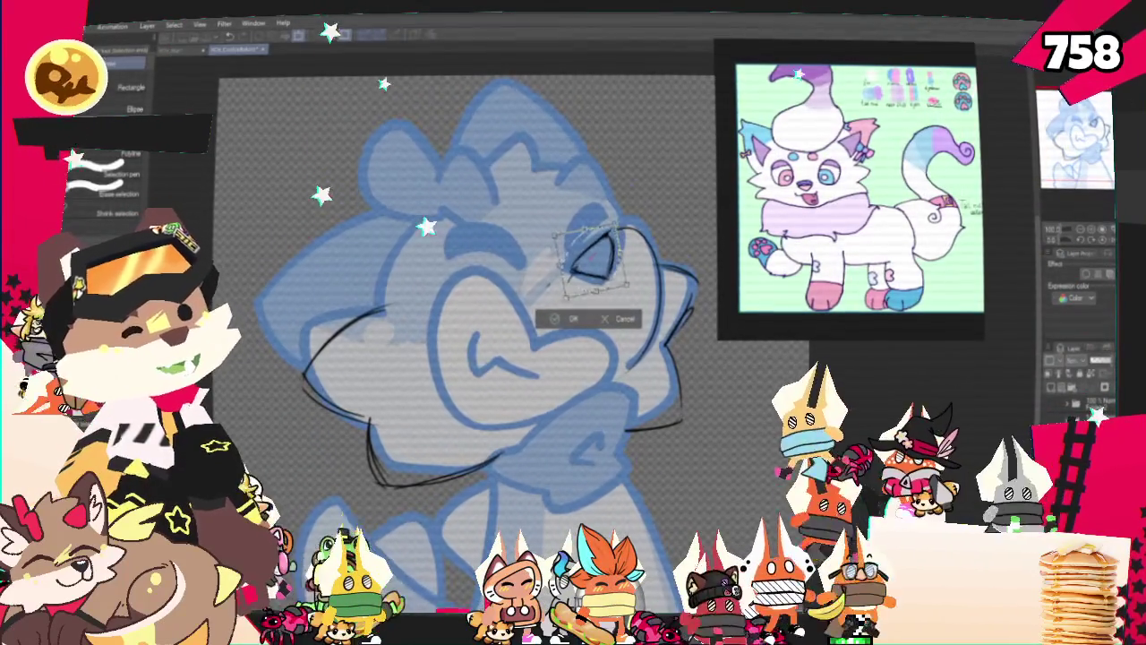
left_click_drag(641, 284, 630, 293)
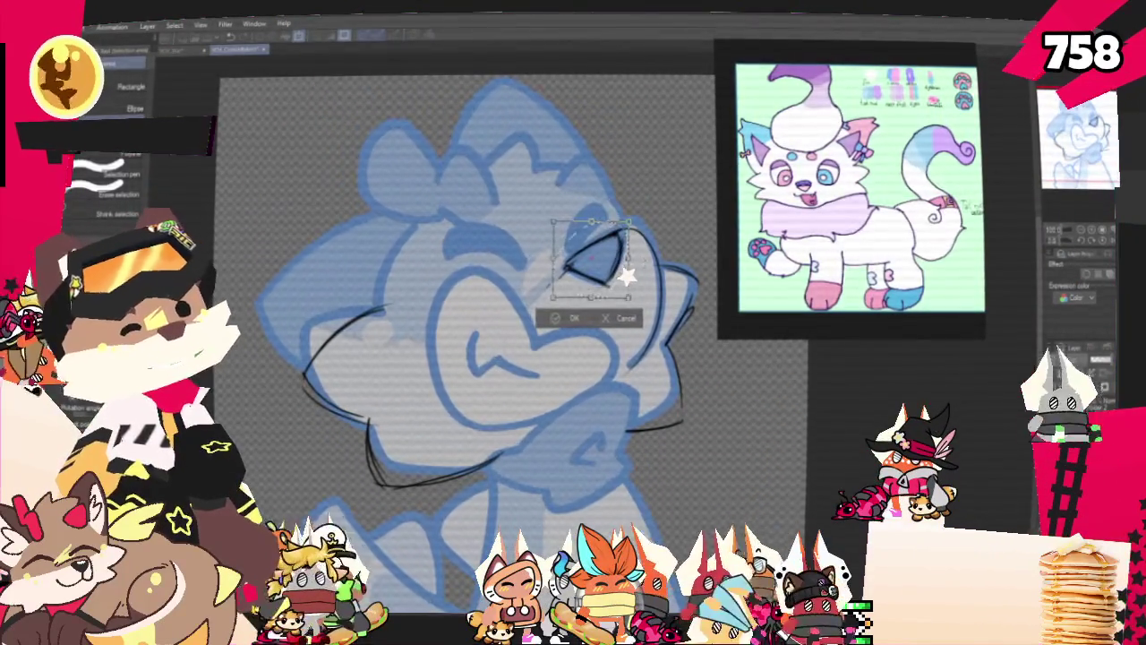
left_click_drag(554, 222, 551, 229)
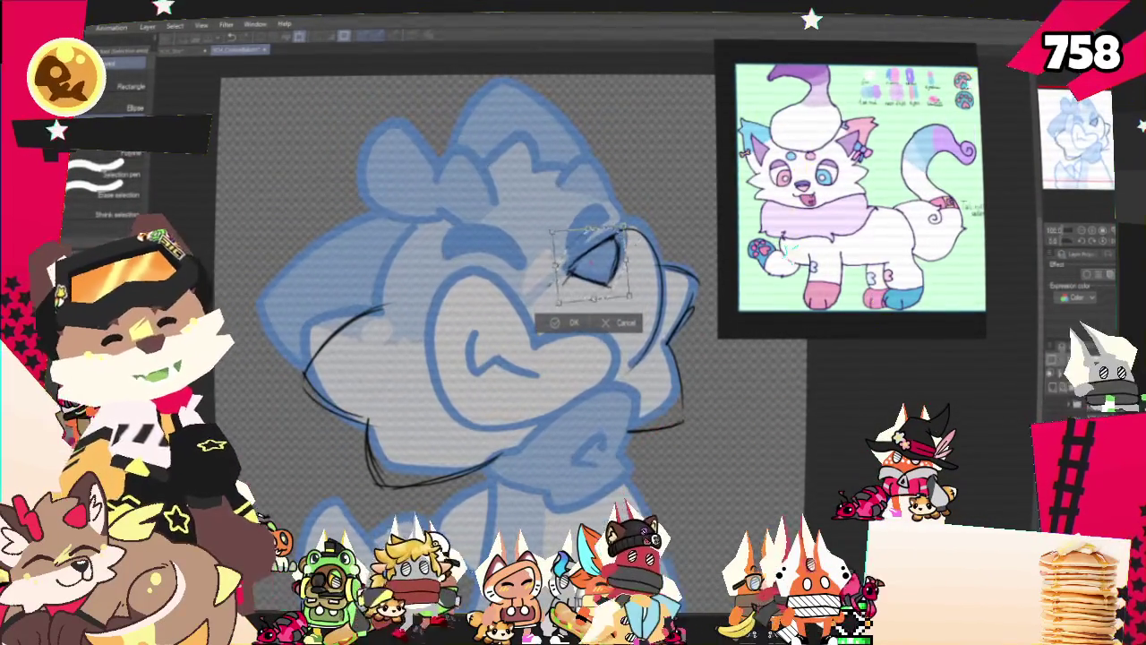
key("Return")
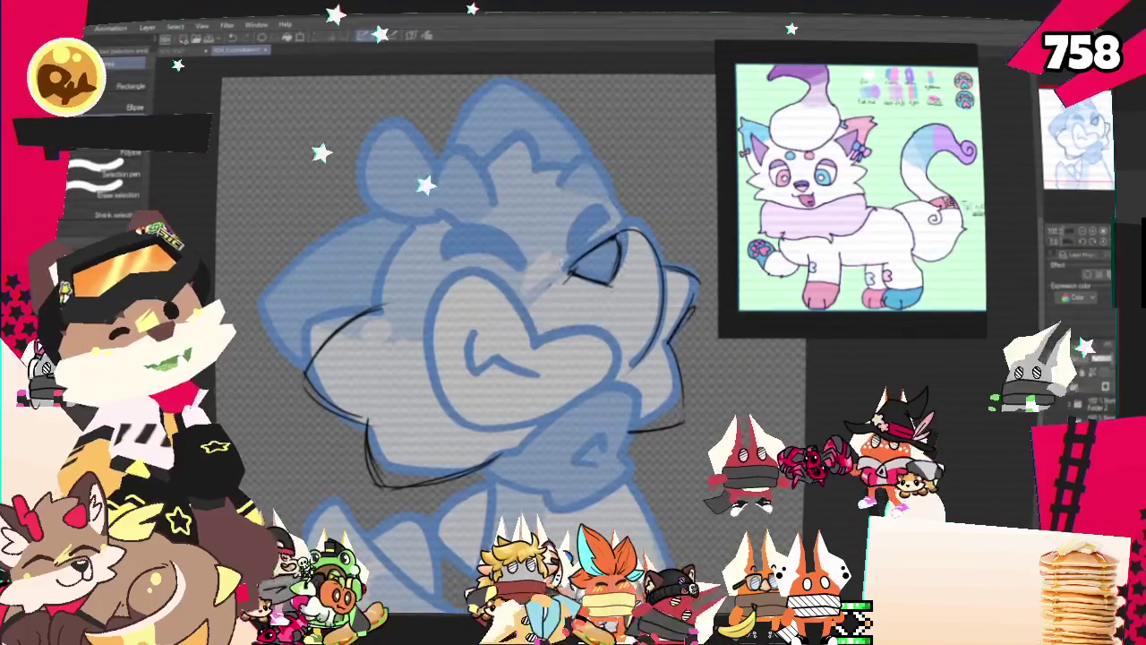
key("p")
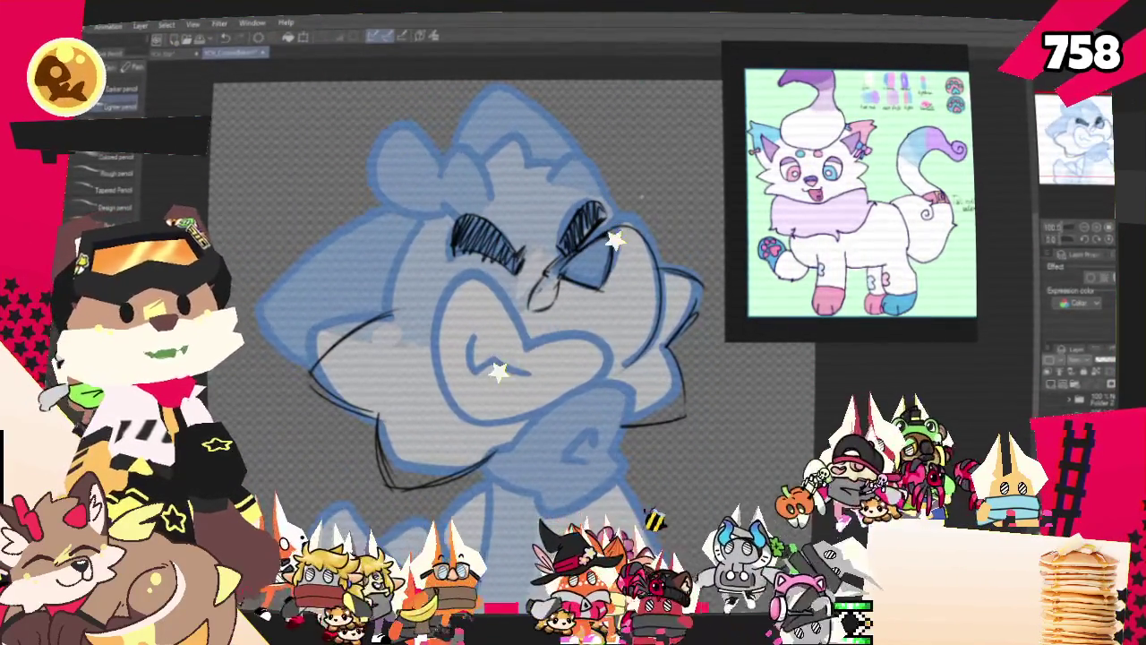
left_click_drag(630, 293, 631, 358)
key("m")
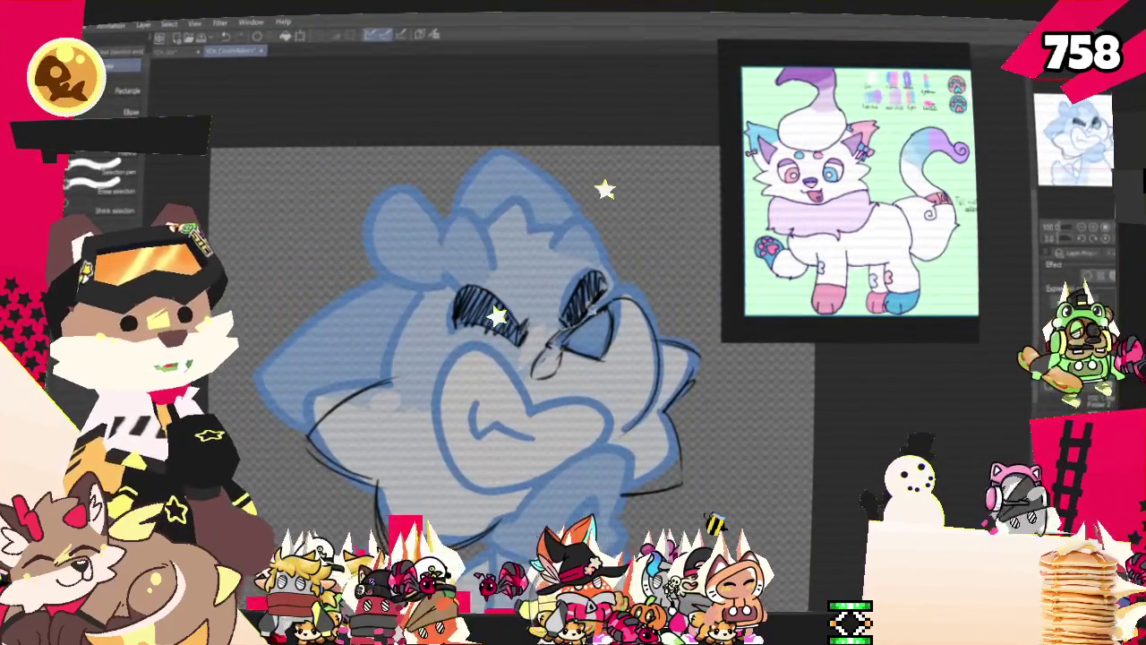
key("ctrl+t")
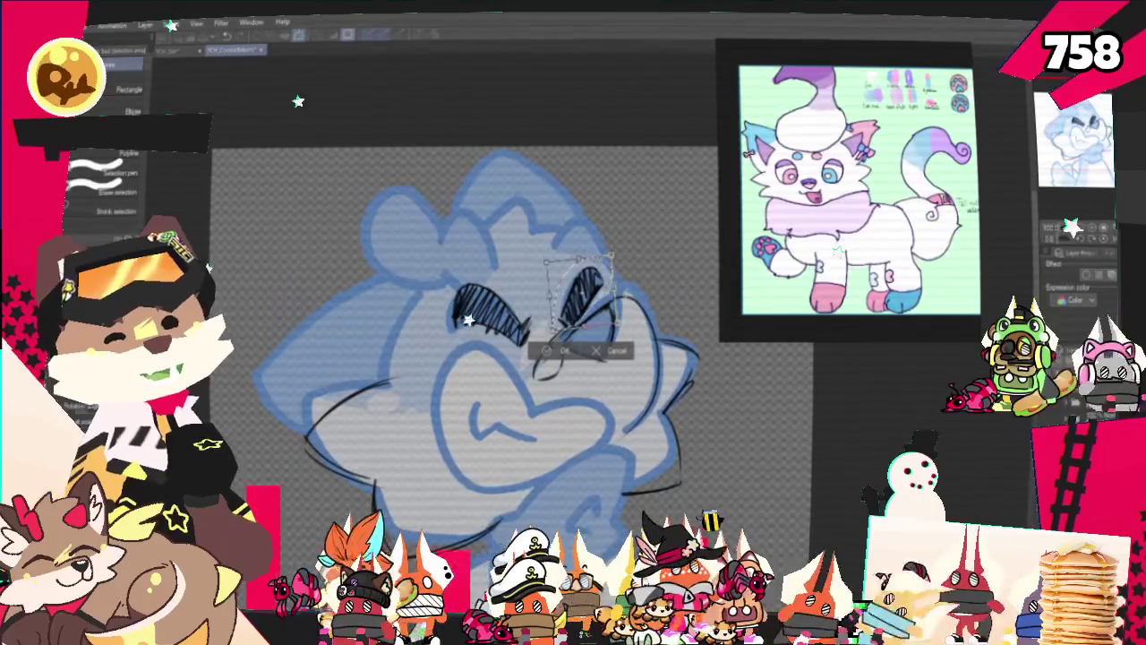
key("Return")
key("ctrl+d")
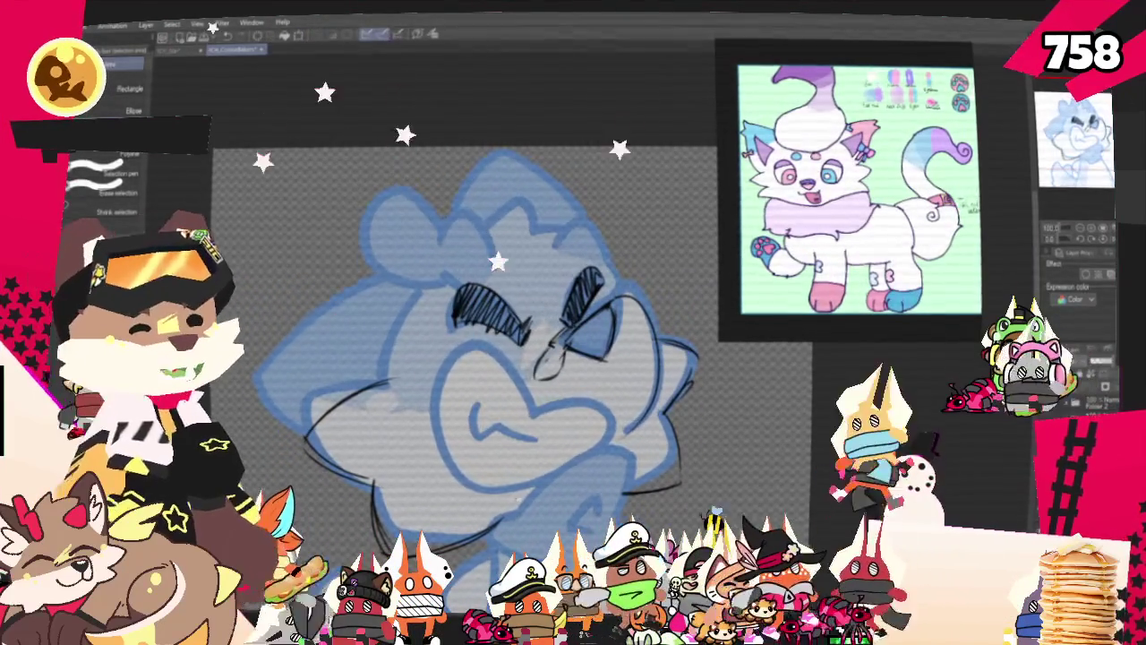
key("p")
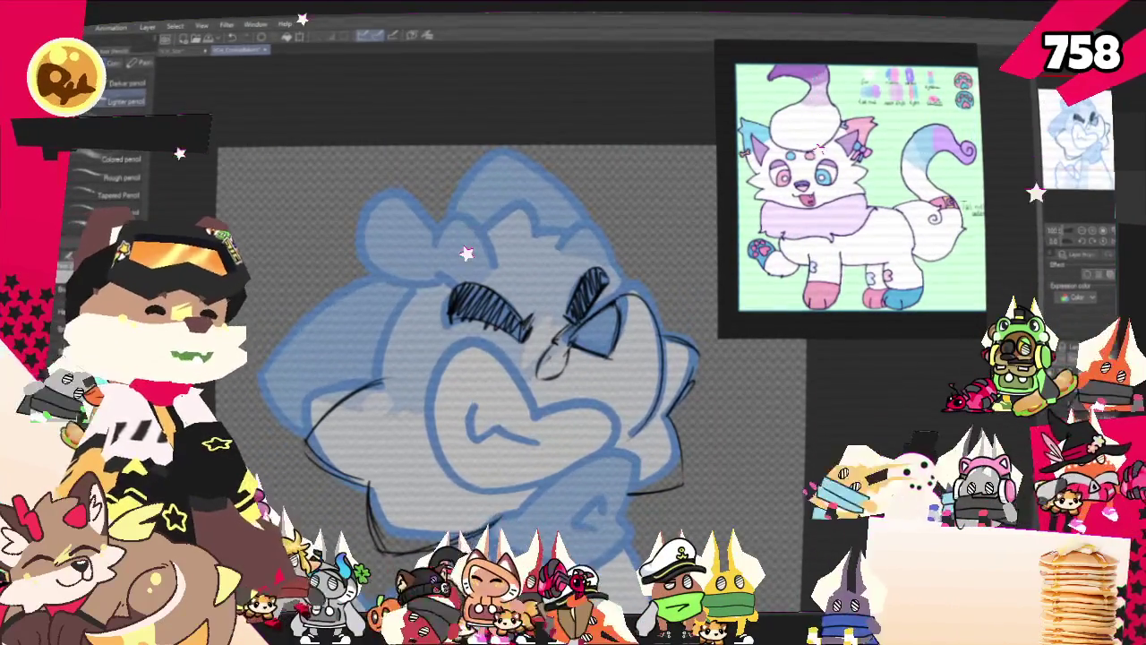
scroll(466, 341, "down", 2)
Lasso the lower-face cheek and jaw strokes and scale them up slightly
key("m")
left_click_drag(348, 423, 680, 332)
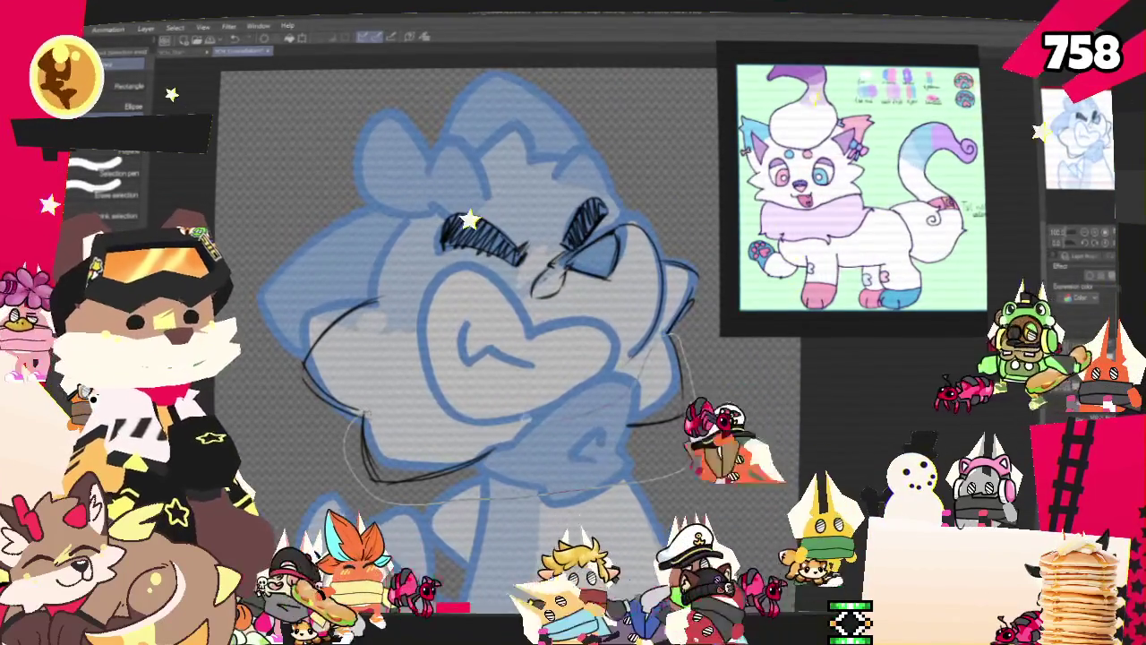
left_click_drag(680, 331, 690, 496)
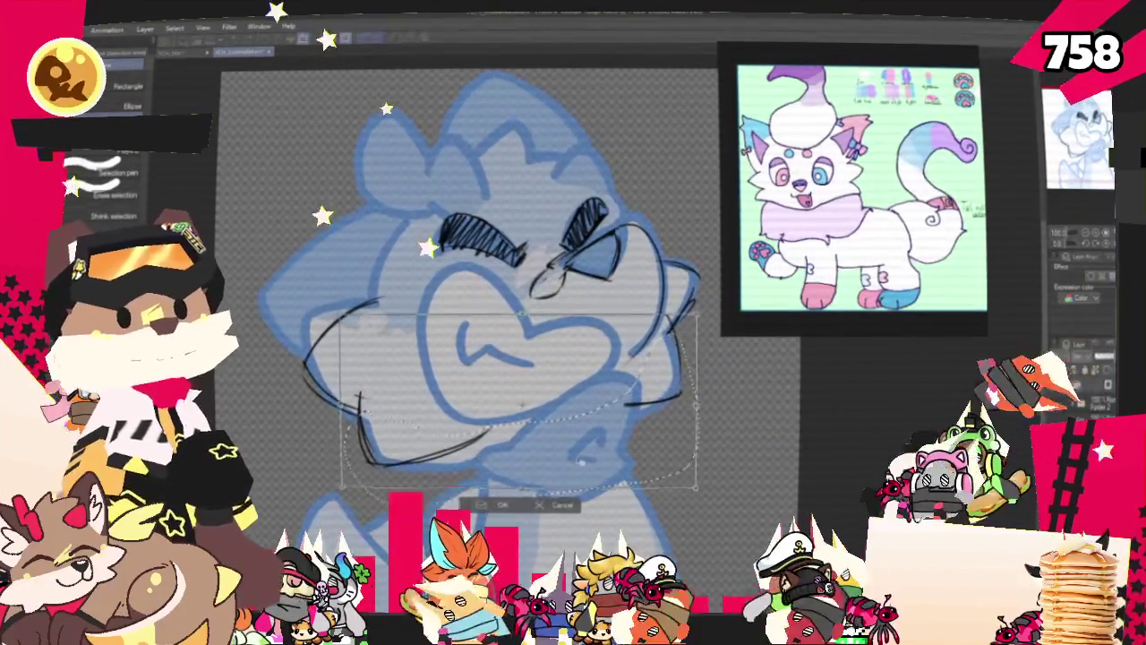
left_click_drag(697, 313, 710, 307)
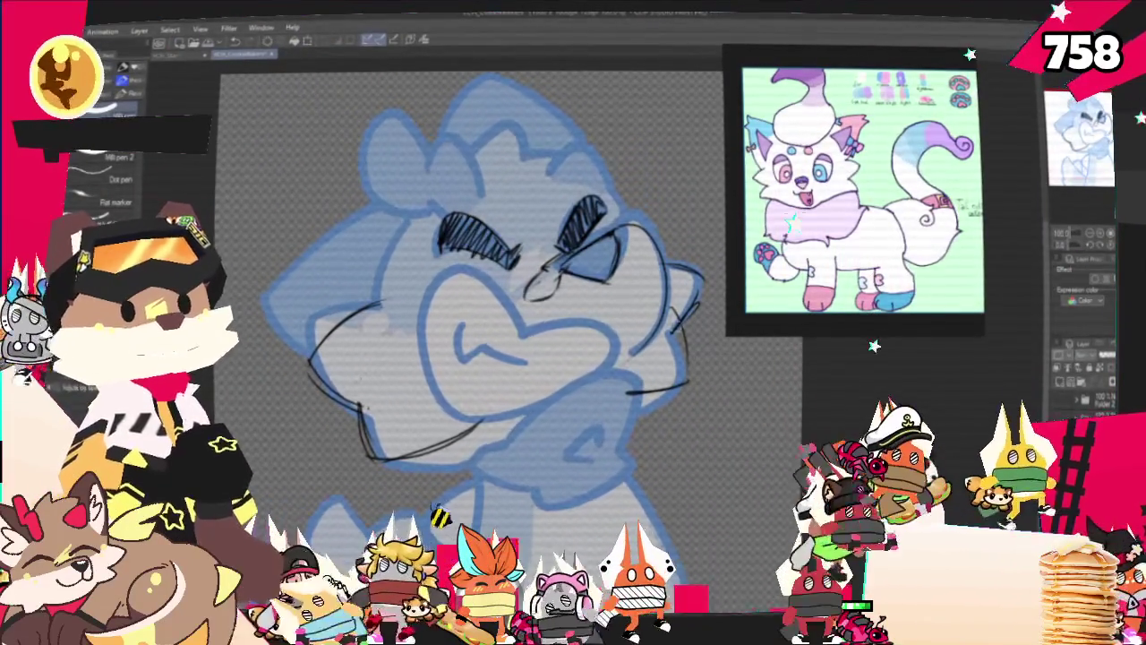
Bring the face into closer view with the pencil ready for the mouth, ear and hair
key("p")
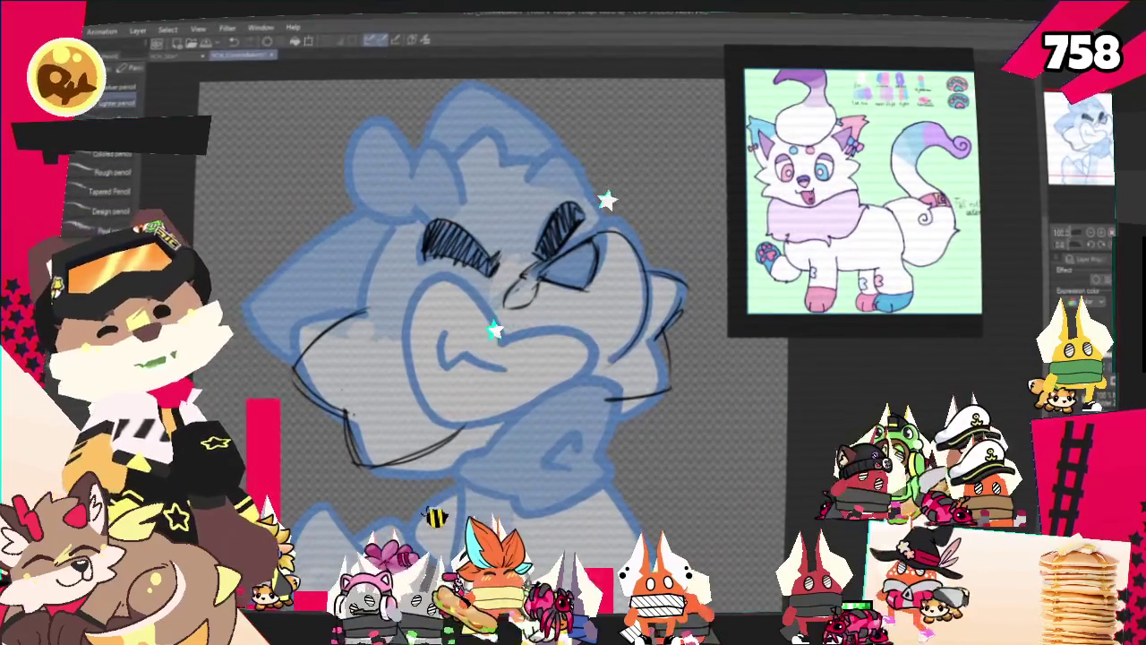
left_click_drag(492, 295, 546, 295)
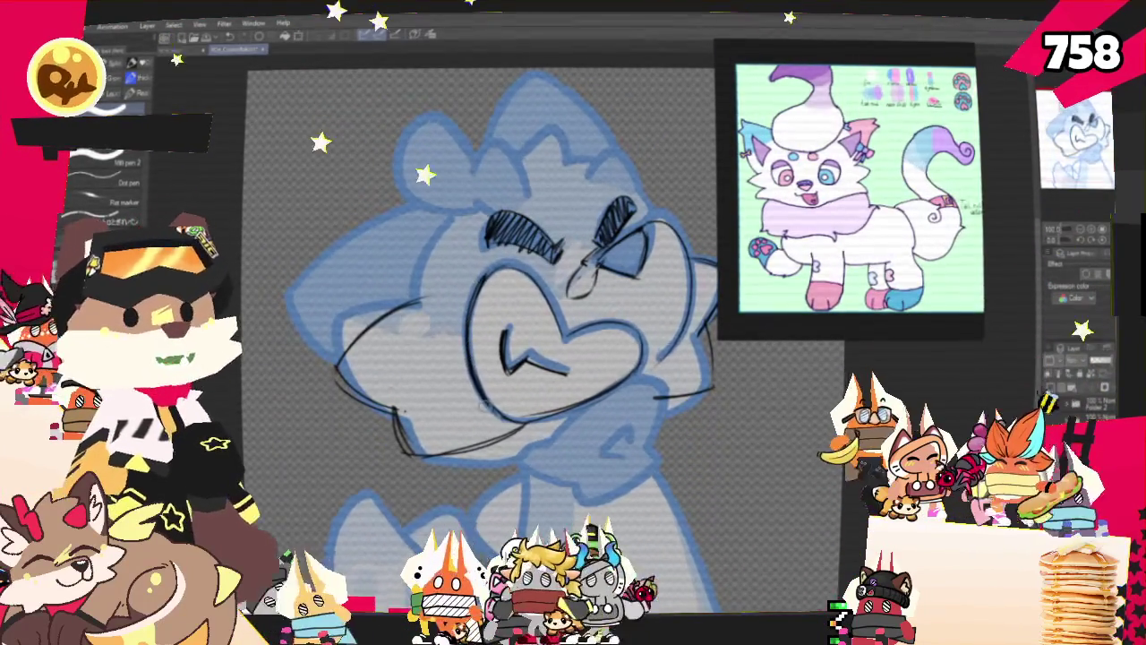
key("p")
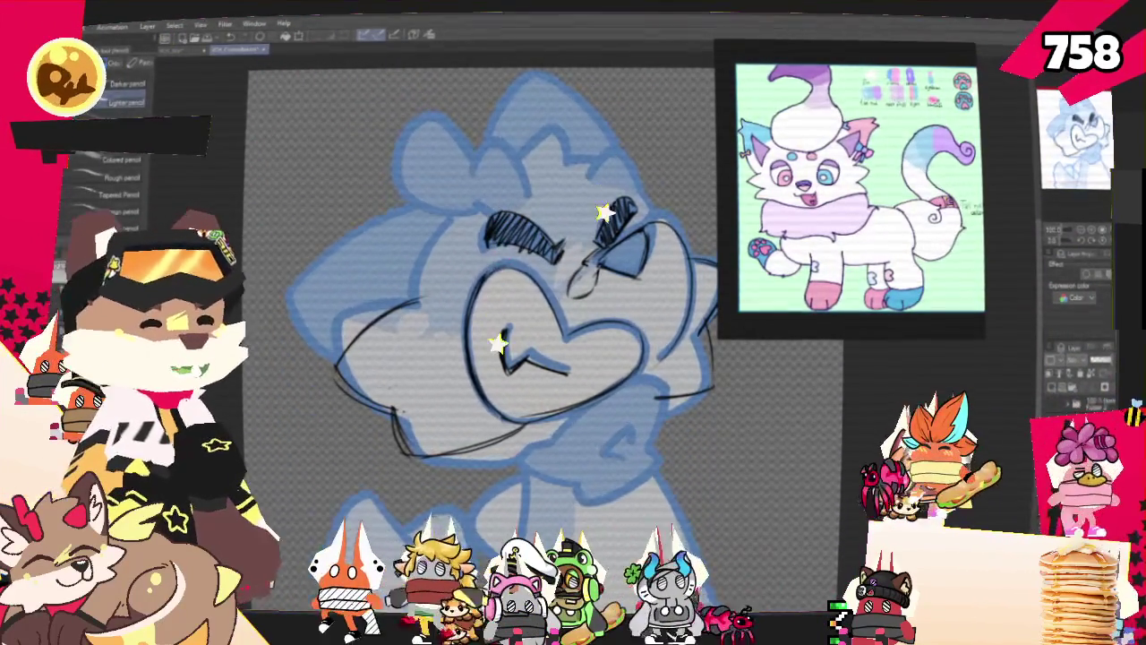
scroll(492, 313, "up", 2)
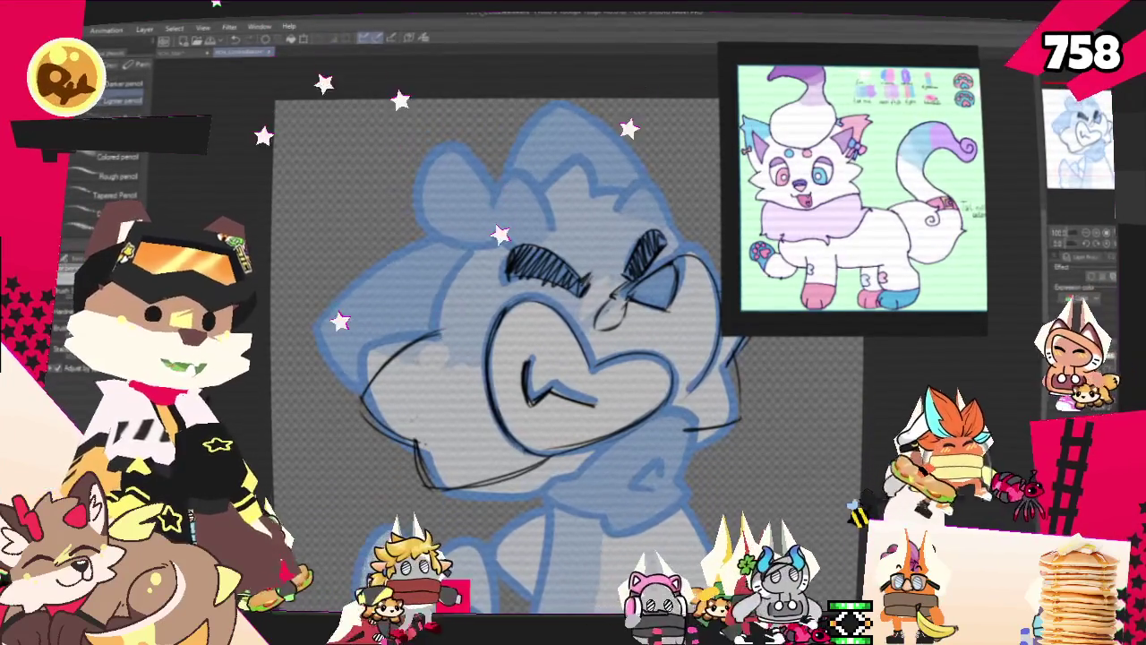
scroll(501, 358, "up", 2)
scroll(484, 385, "up", 2)
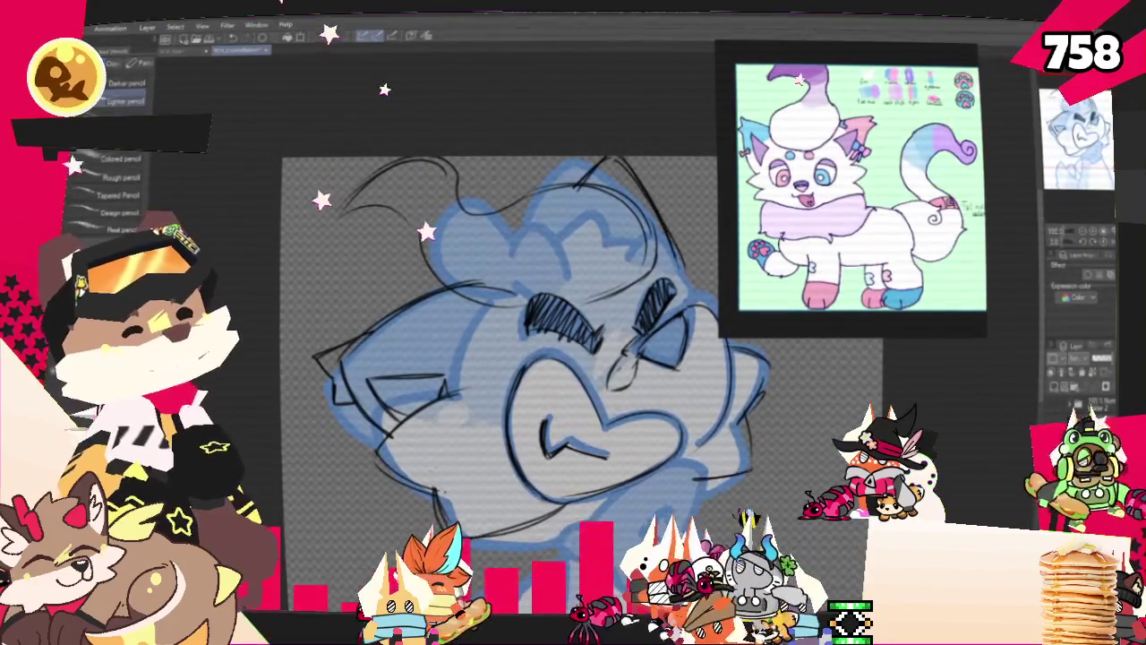
mouse_move(502, 358)
left_mouse_down()
mouse_move(435, 334)
mouse_move(443, 331)
mouse_move(398, 304)
mouse_move(427, 327)
mouse_move(446, 324)
mouse_move(454, 247)
left_mouse_up()
key("m")
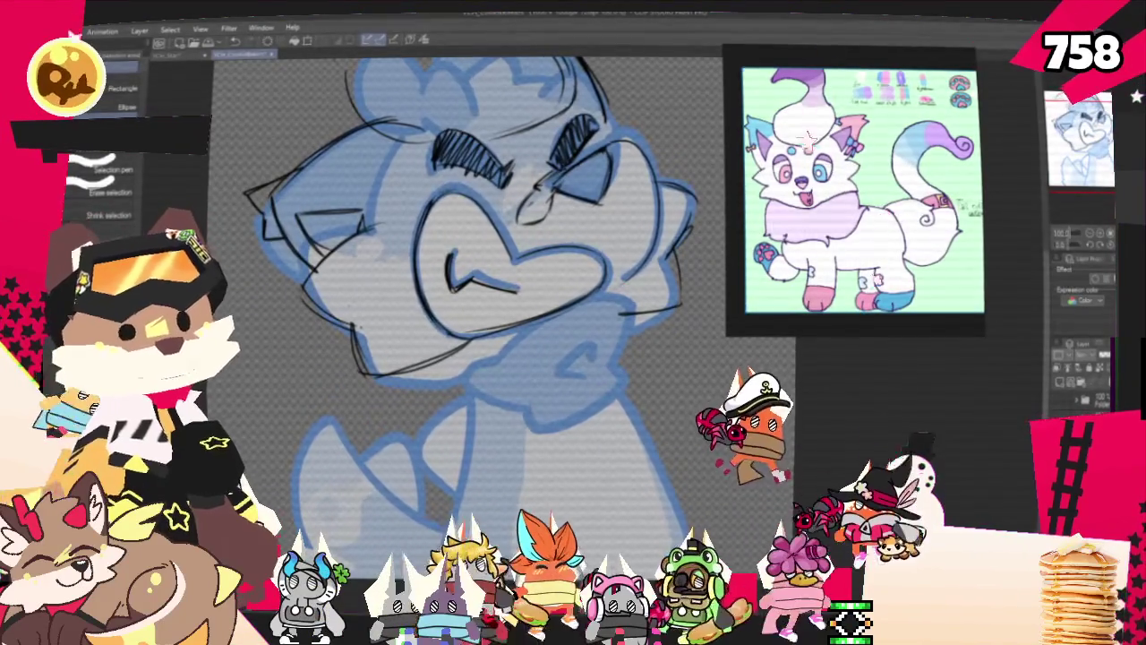
key("p")
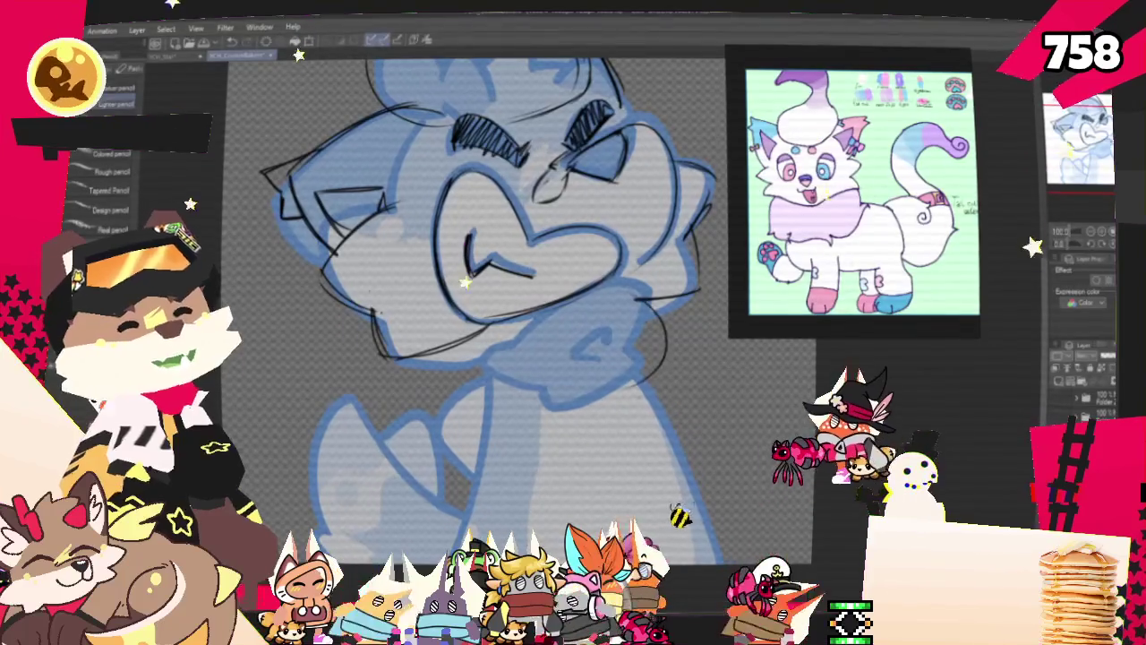
mouse_move(647, 298)
left_mouse_down()
mouse_move(659, 357)
mouse_move(573, 403)
left_mouse_up()
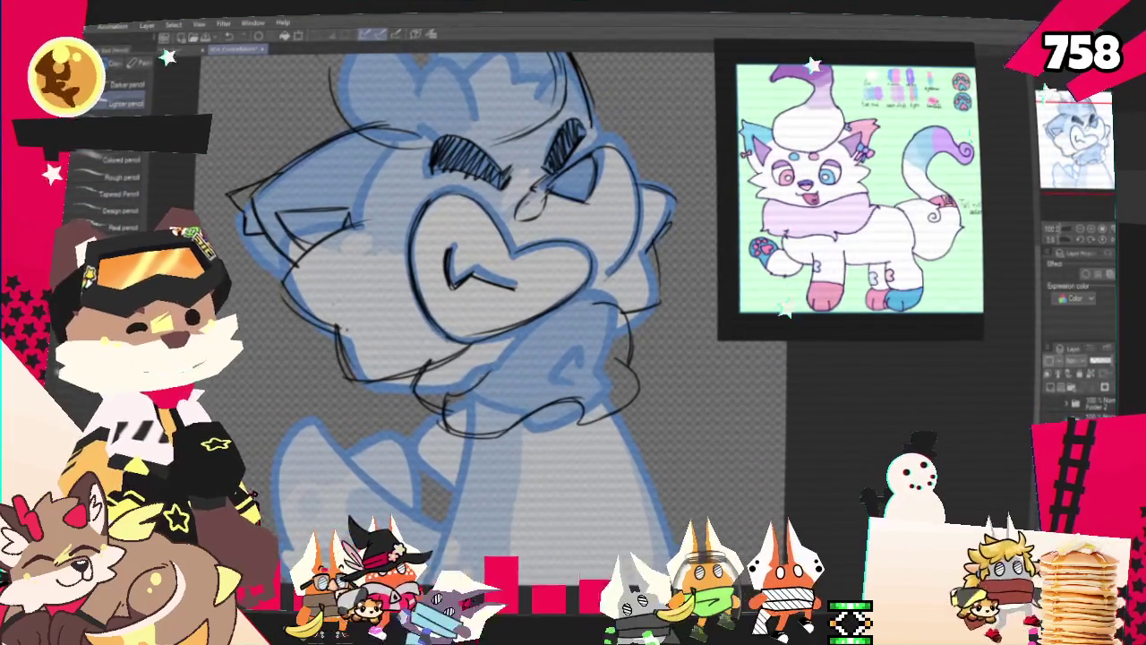
key("p")
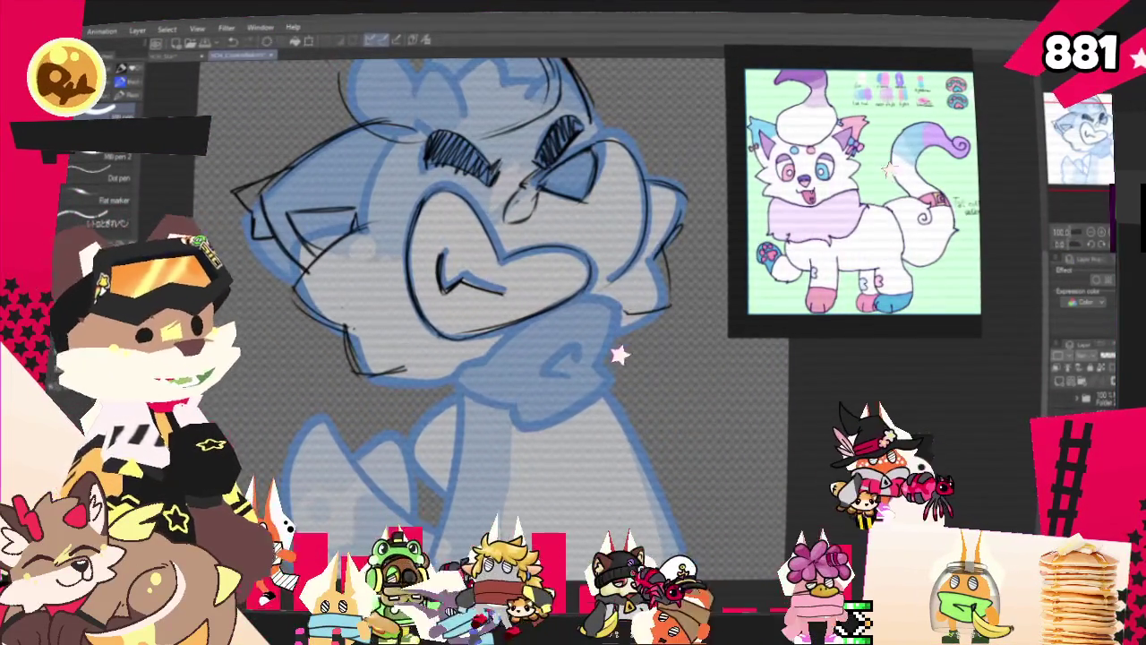
scroll(405, 413, "up", 2)
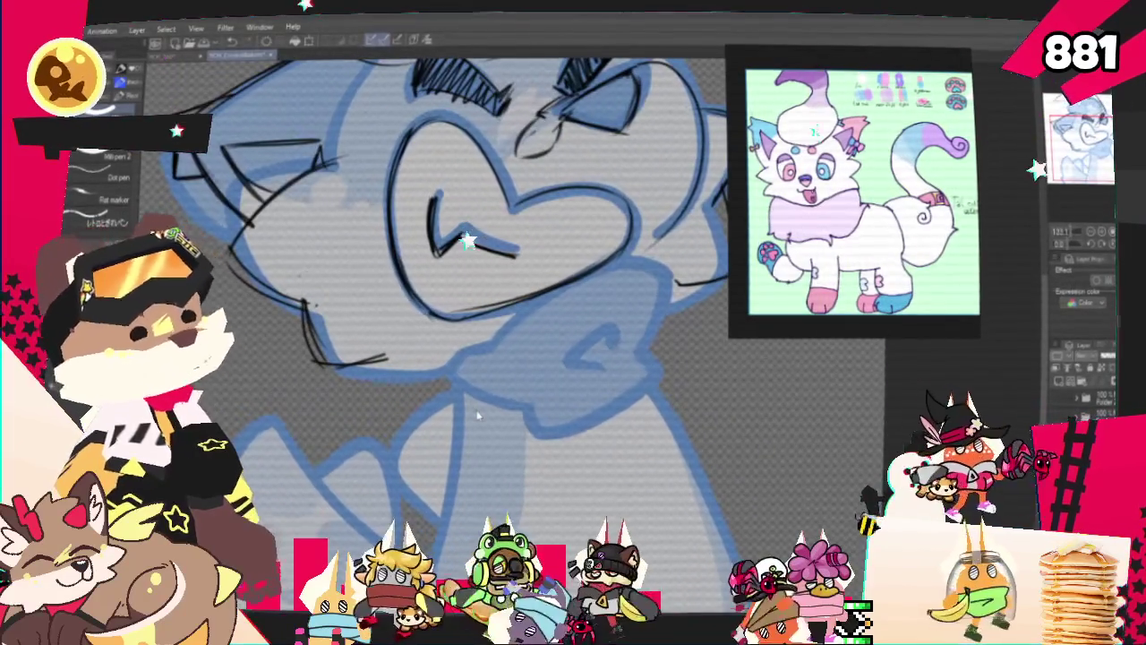
Pencil rough curves on the right and left sides of the chest
scroll(484, 359, "up", 1)
key("p")
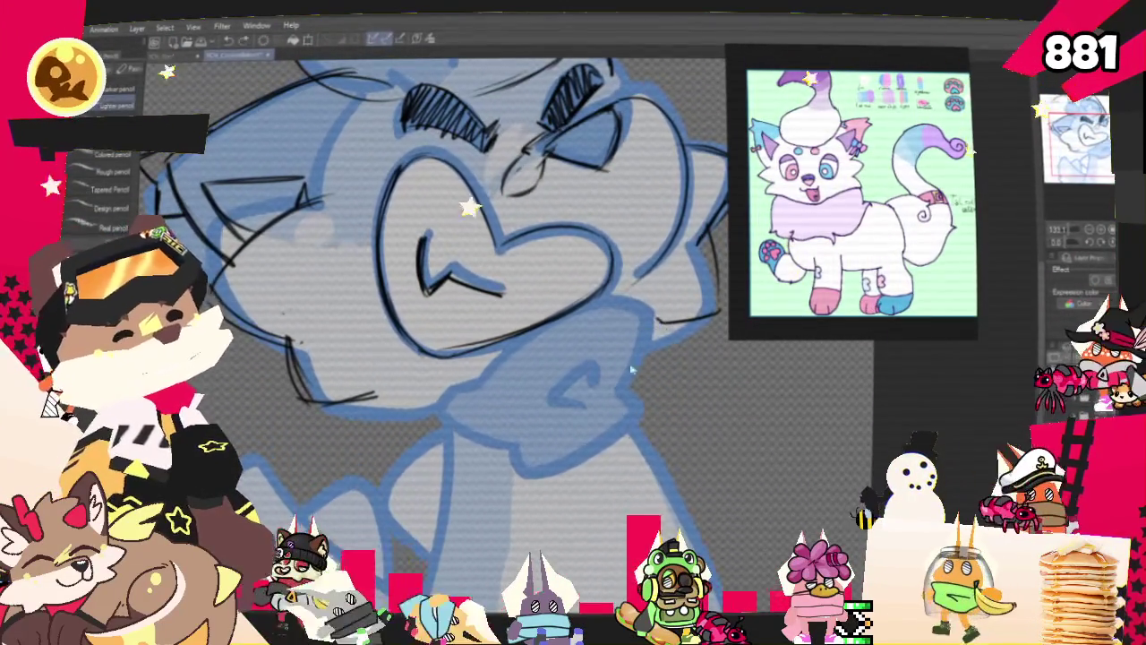
left_click_drag(584, 345, 595, 490)
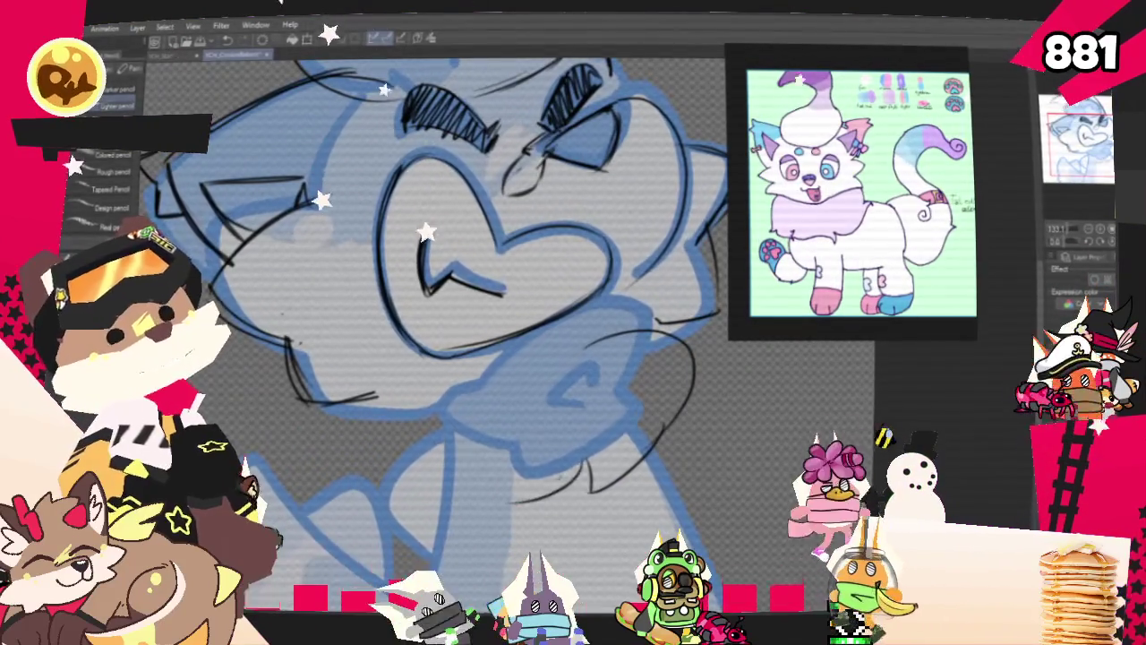
left_click_drag(452, 372, 429, 488)
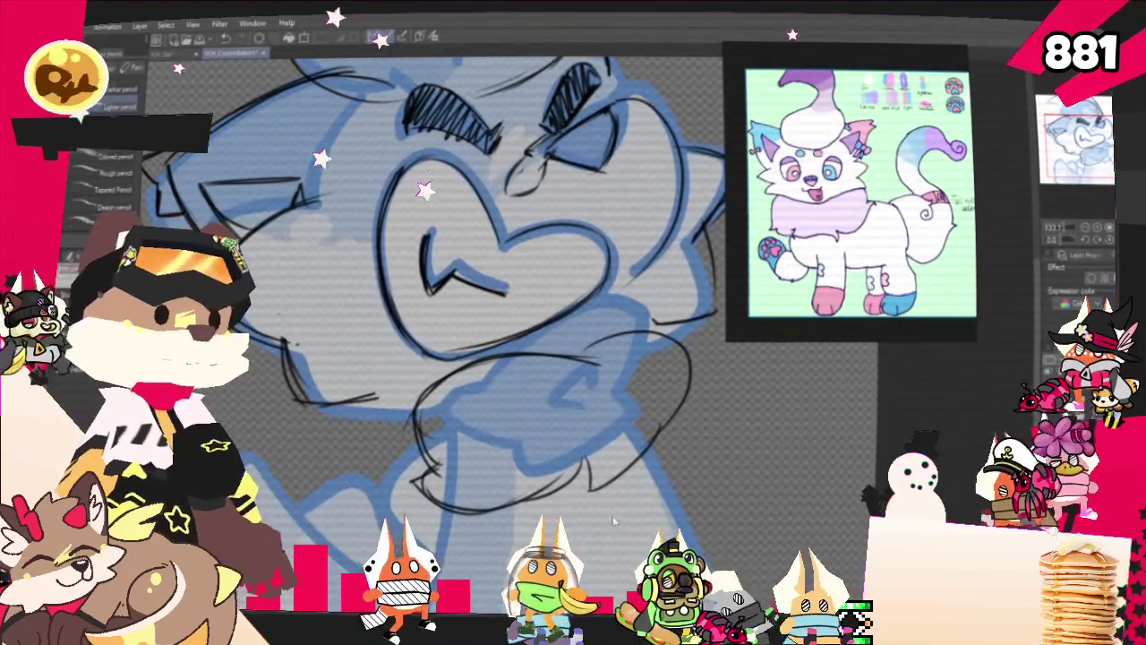
Lasso the chin lines and tilt and reshape them with a transform
key("m")
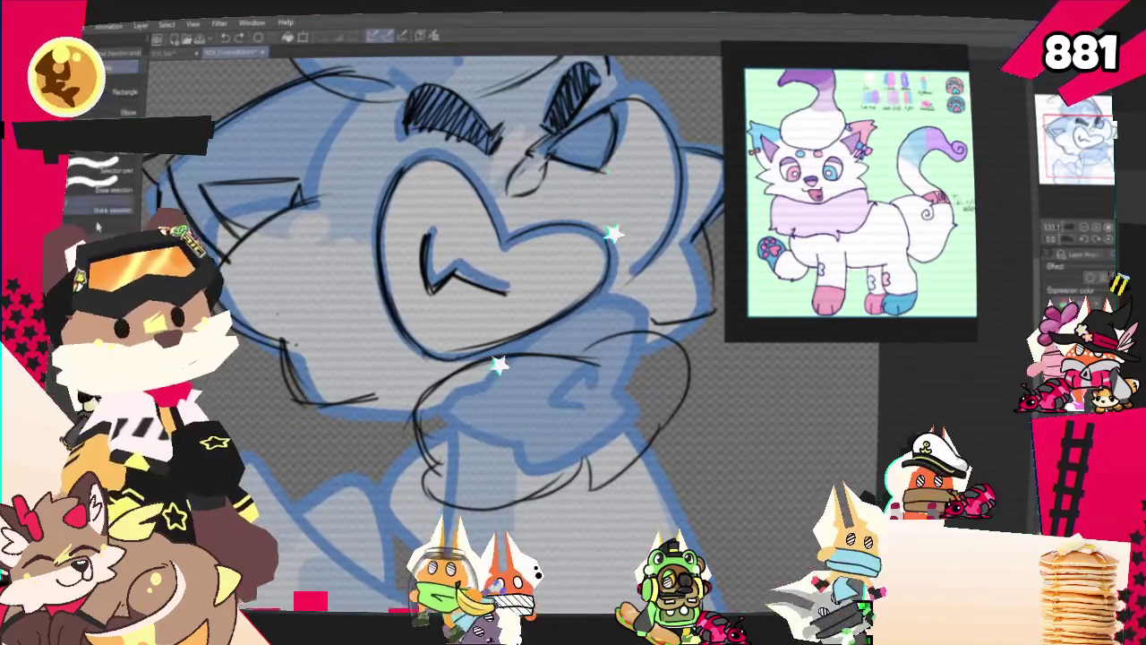
left_click_drag(458, 531, 693, 329)
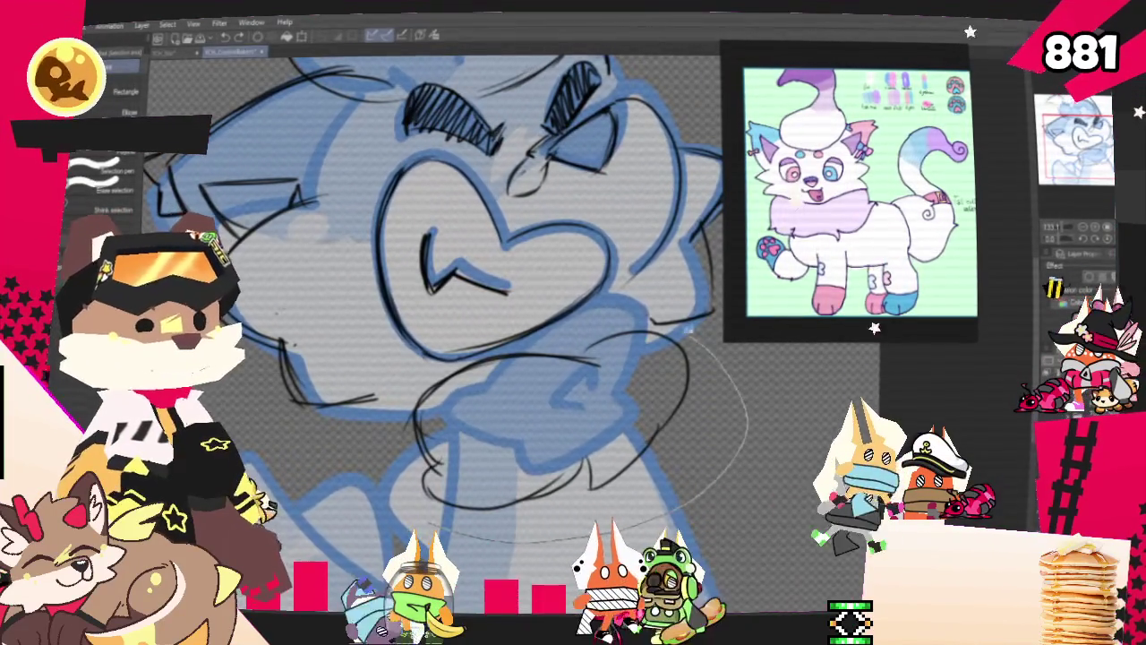
key("ctrl+t")
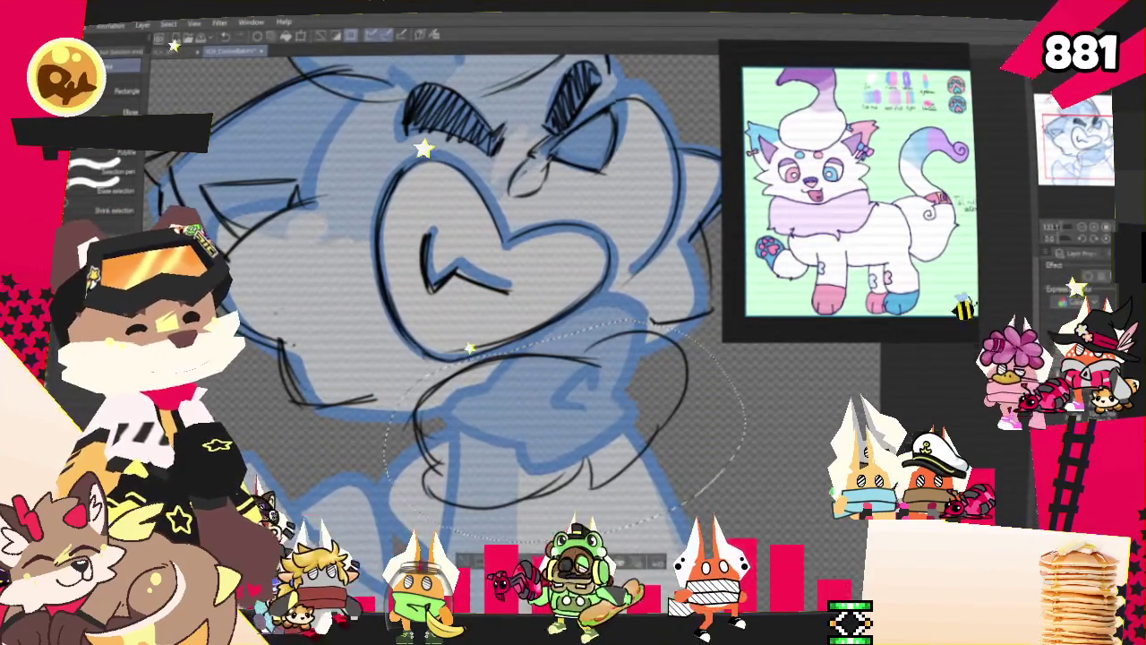
left_click_drag(732, 517, 680, 512)
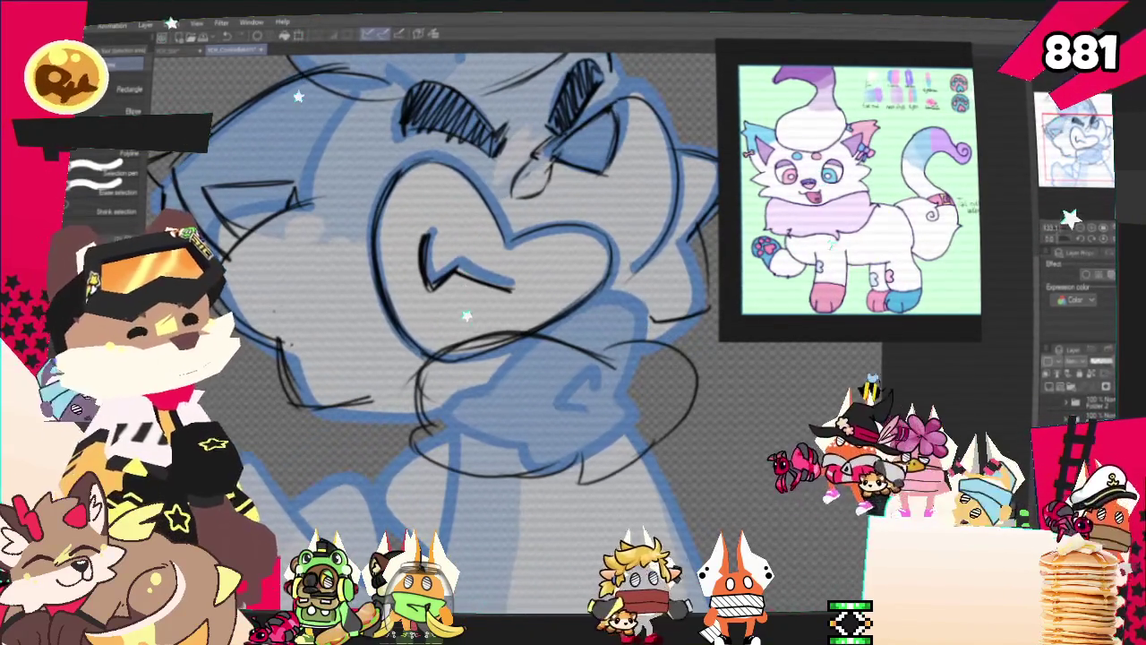
key("p")
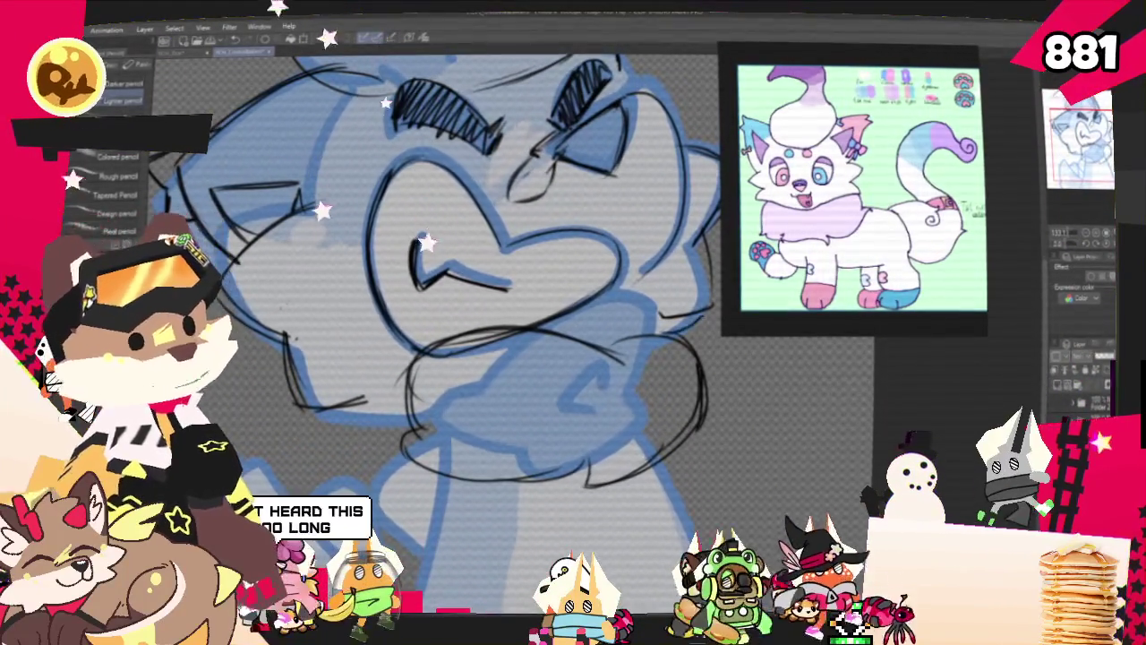
Sketch the tail arc on the character's left with a spiral curl at its tip
scroll(537, 269, "up", 3)
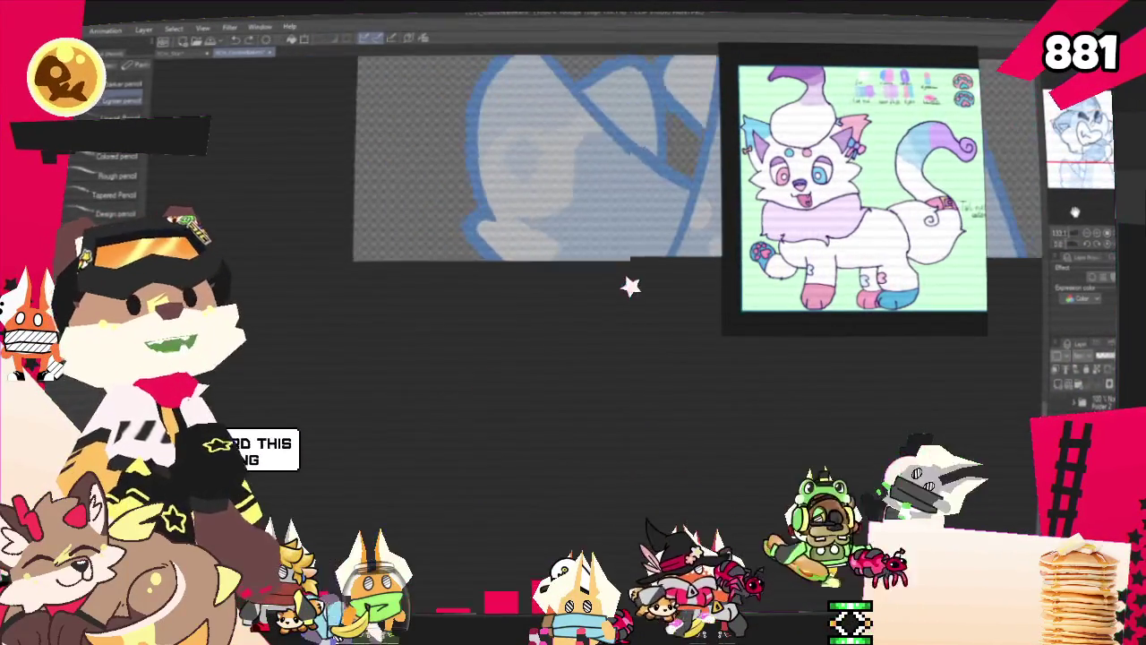
scroll(622, 339, "down", 3)
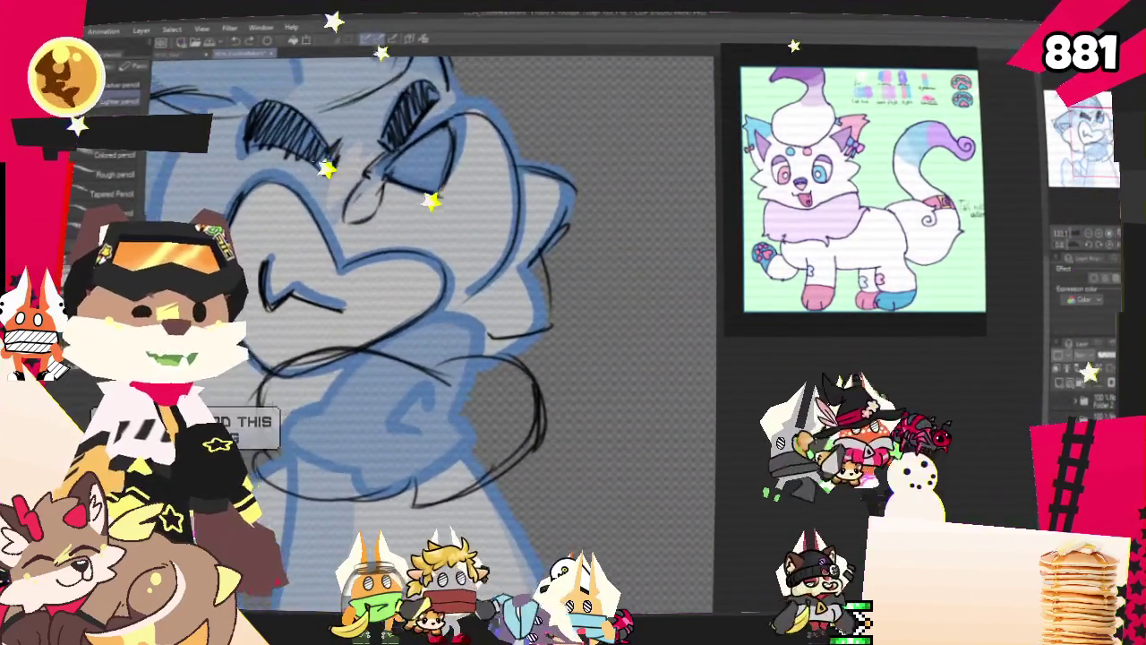
scroll(403, 313, "down", 1)
scroll(430, 322, "down", 3)
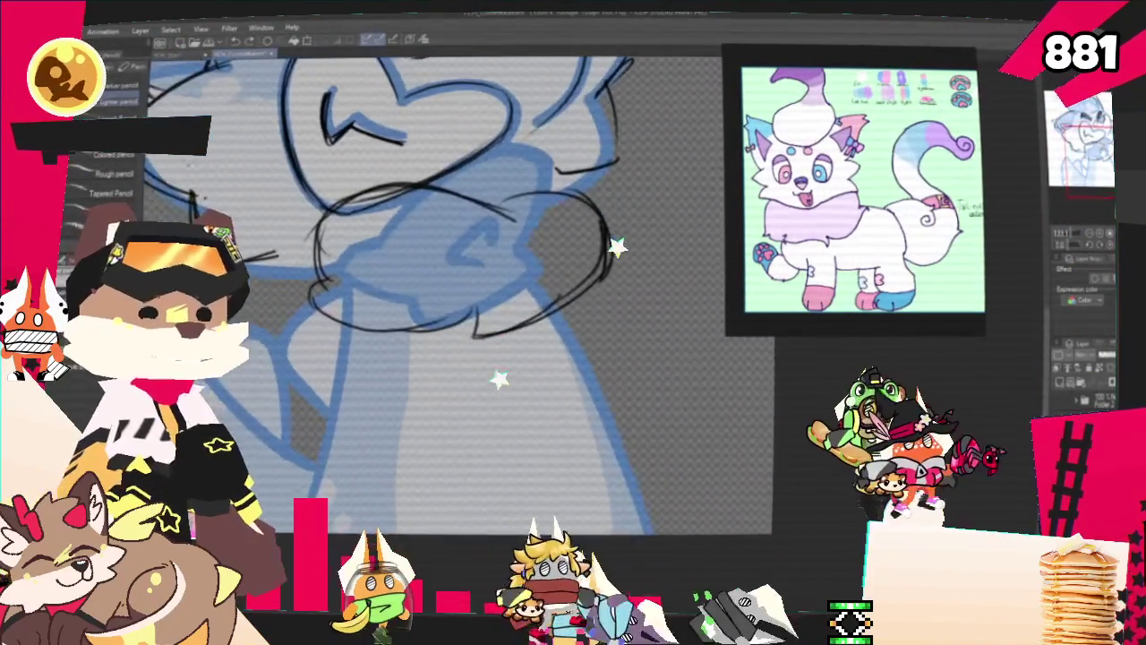
scroll(430, 268, "down", 3)
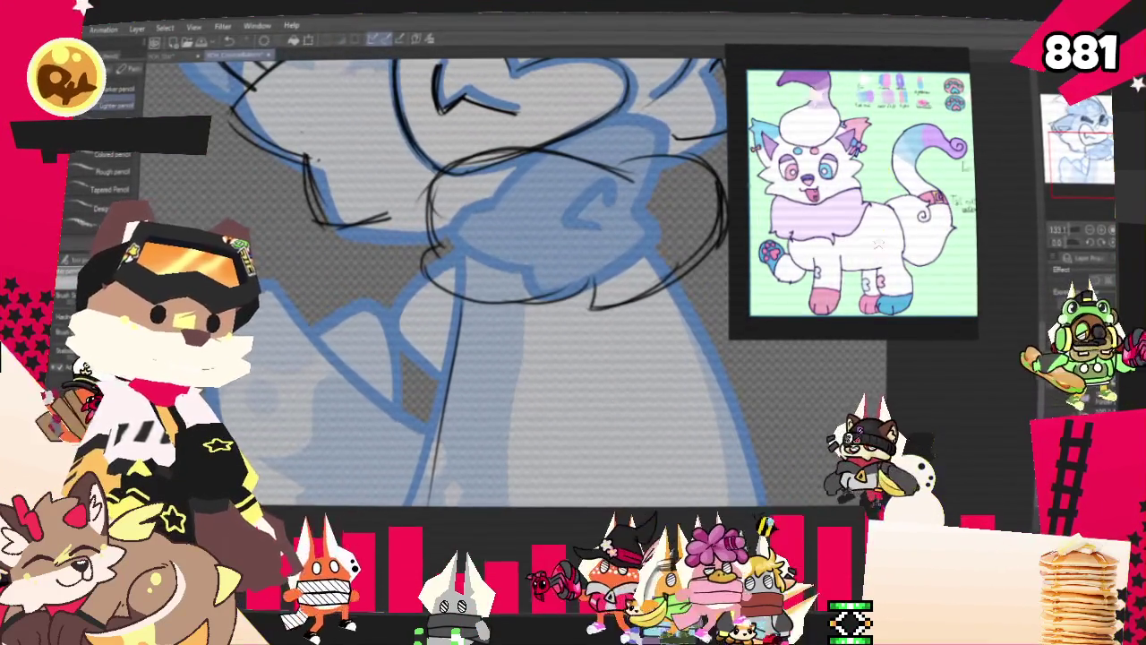
left_click_drag(573, 269, 474, 291)
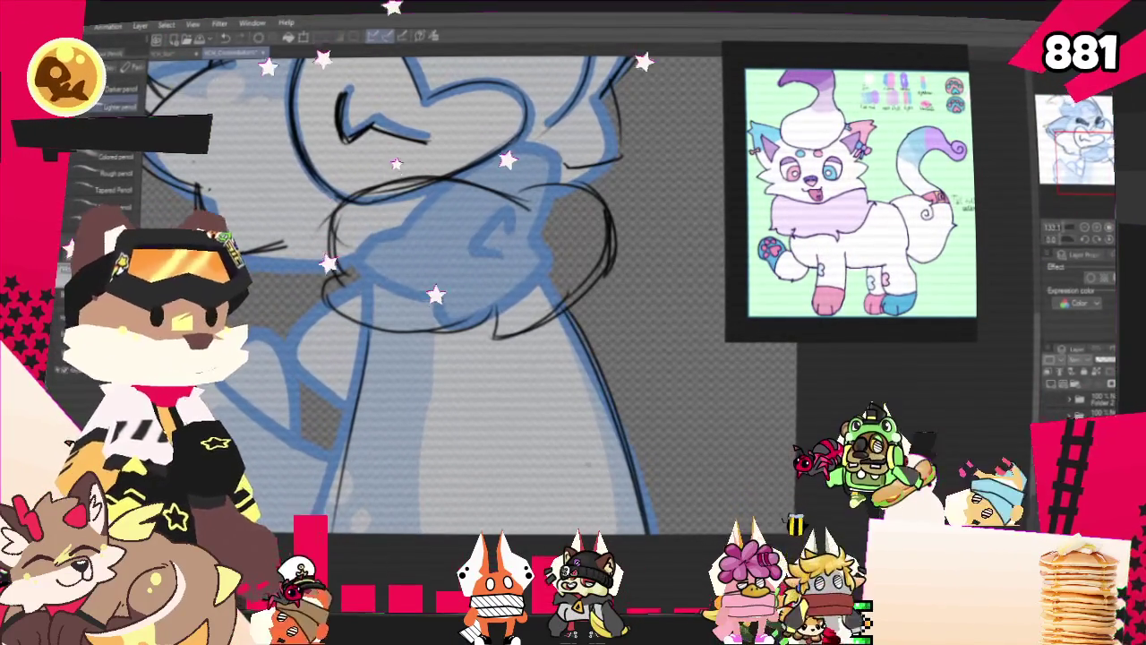
left_click_drag(448, 313, 537, 358)
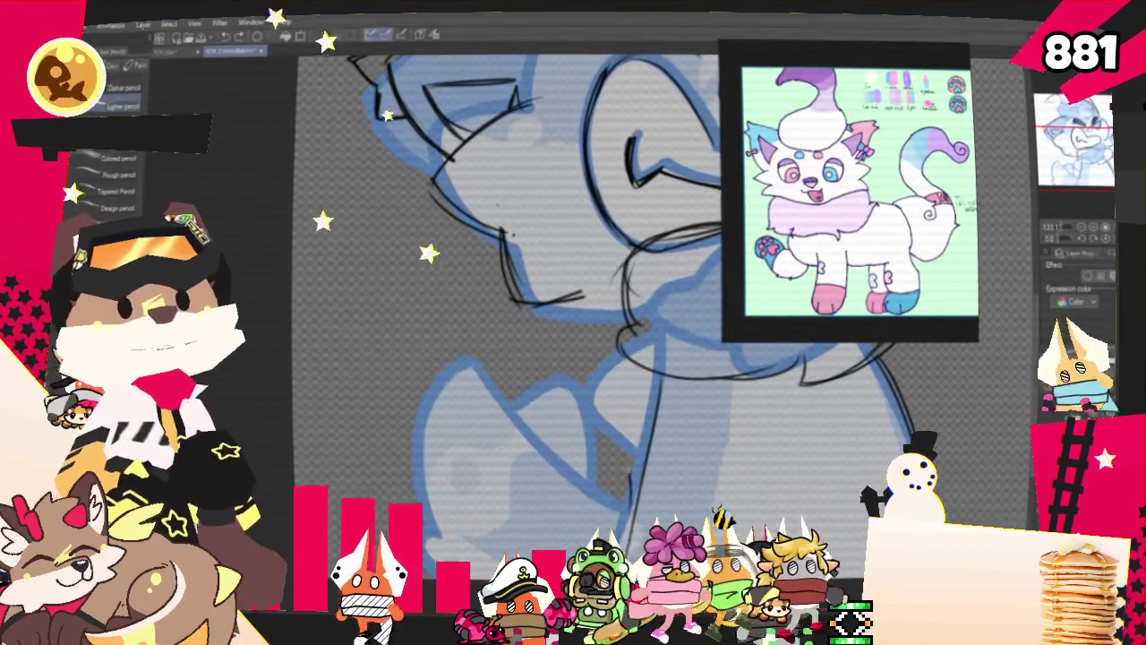
left_click_drag(300, 356, 458, 300)
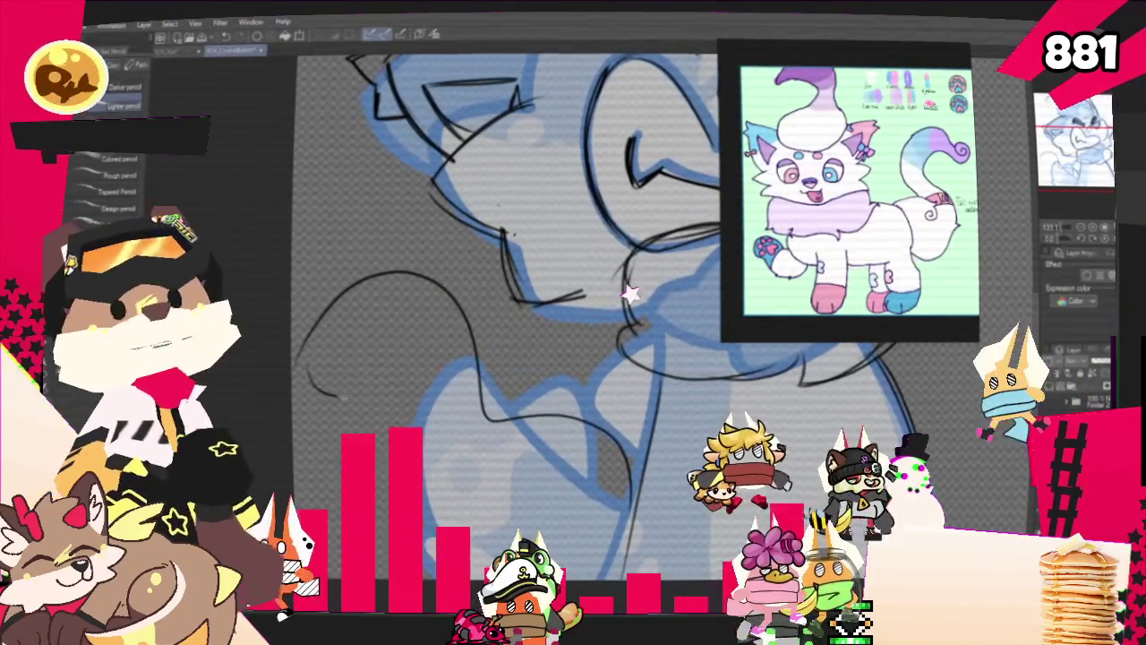
left_click_drag(348, 354, 309, 381)
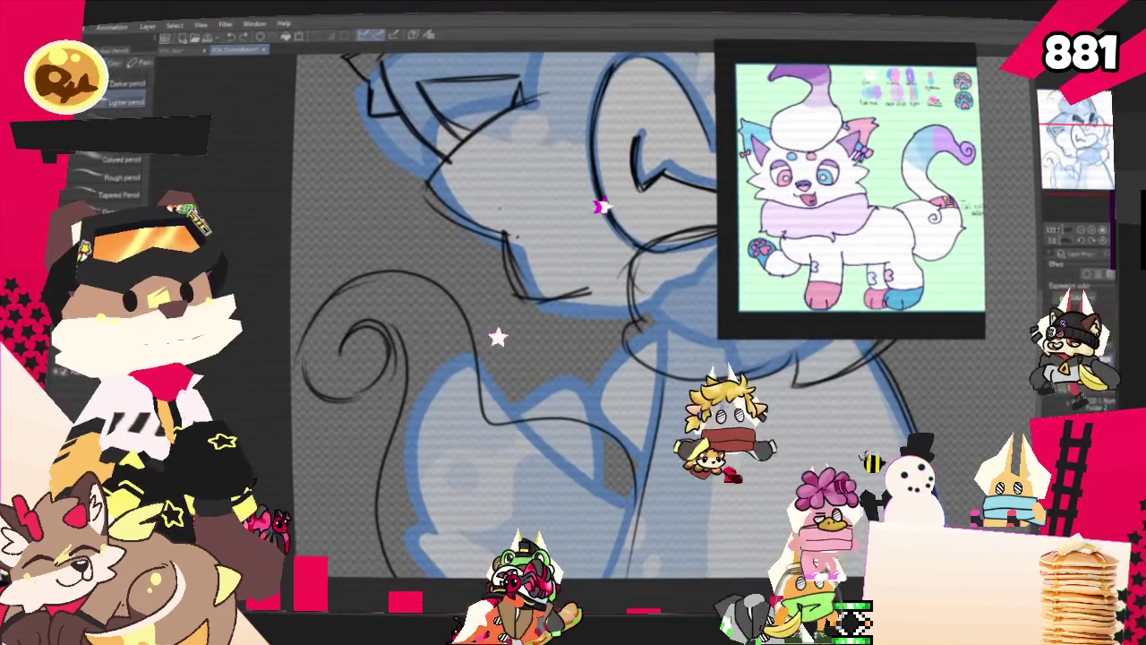
Sketch a looping paw shape with a small curl inside it
left_click_drag(491, 421, 564, 447)
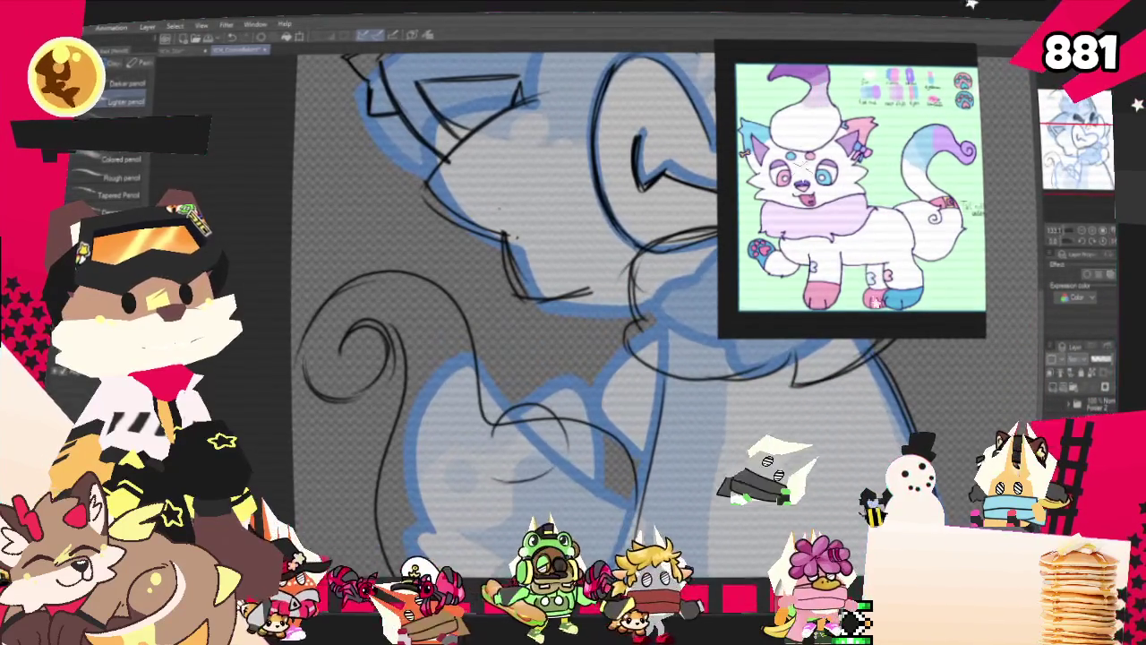
left_click_drag(496, 429, 528, 443)
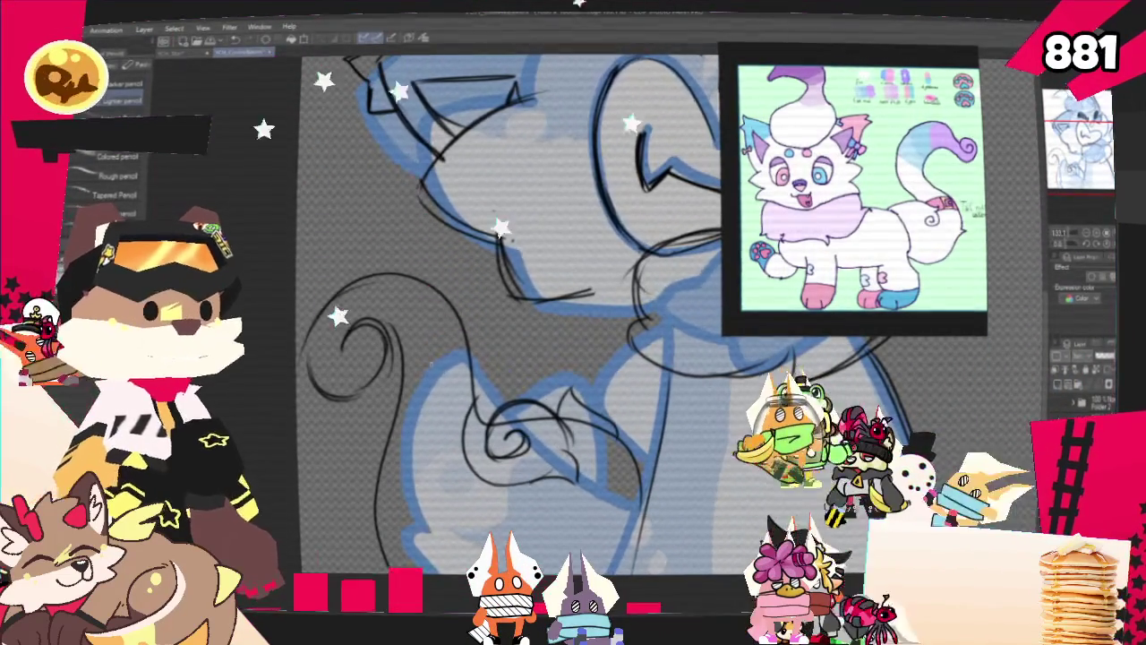
key("p")
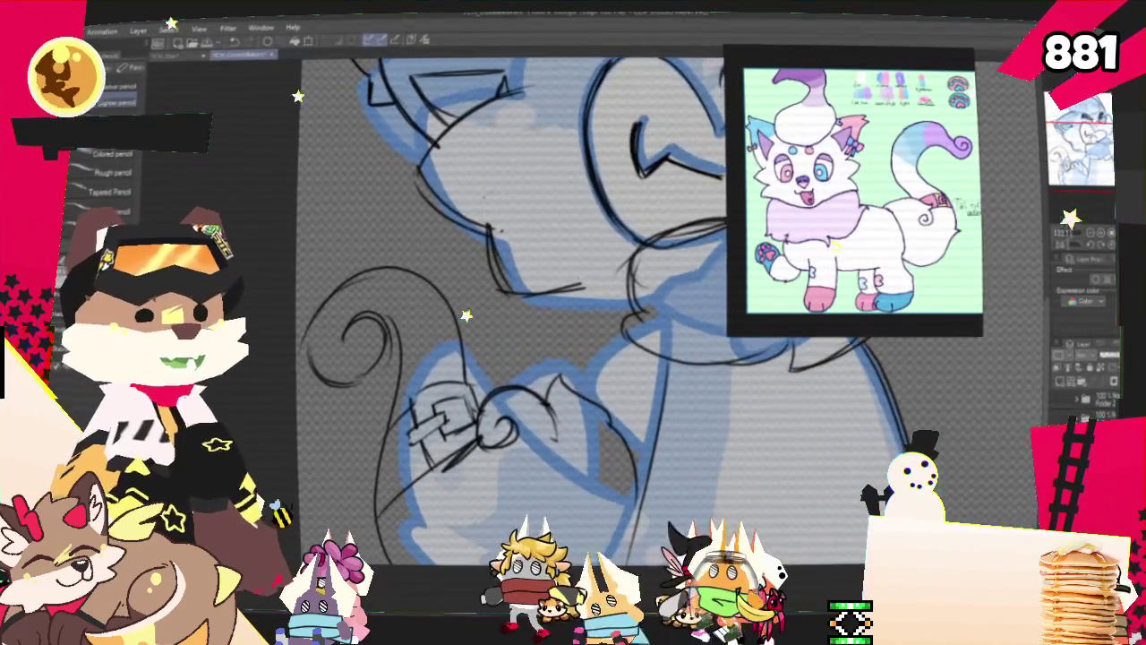
Pan around the paw area, swapping between pen and pencil, and return to the face
left_click_drag(573, 323, 663, 287)
left_click_drag(573, 323, 519, 345)
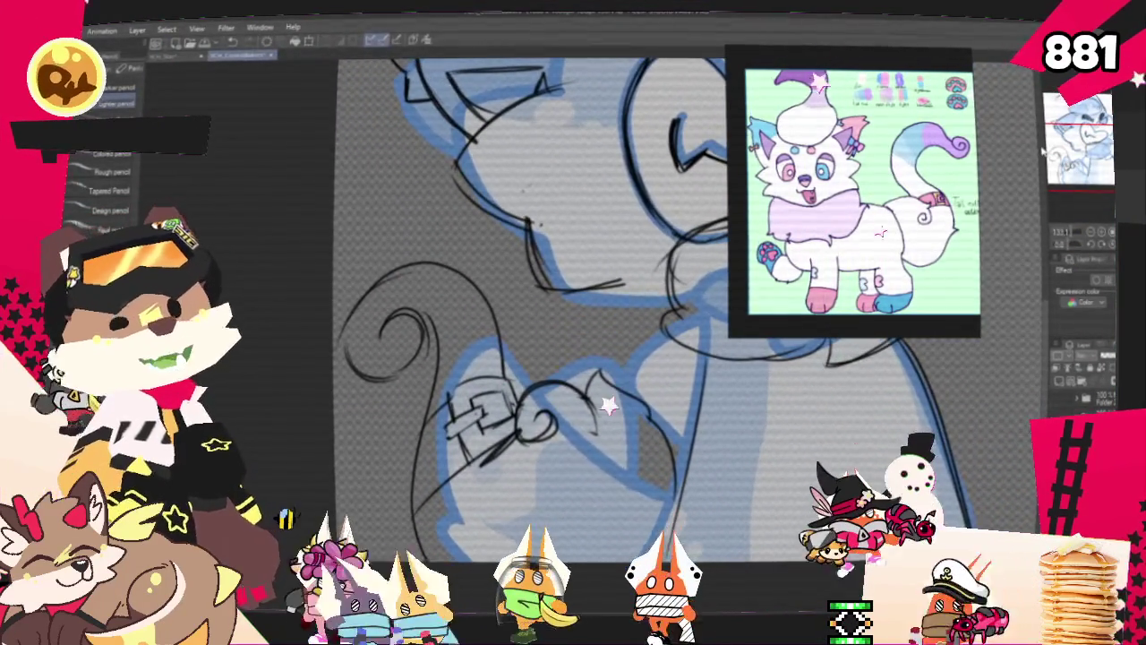
key("p")
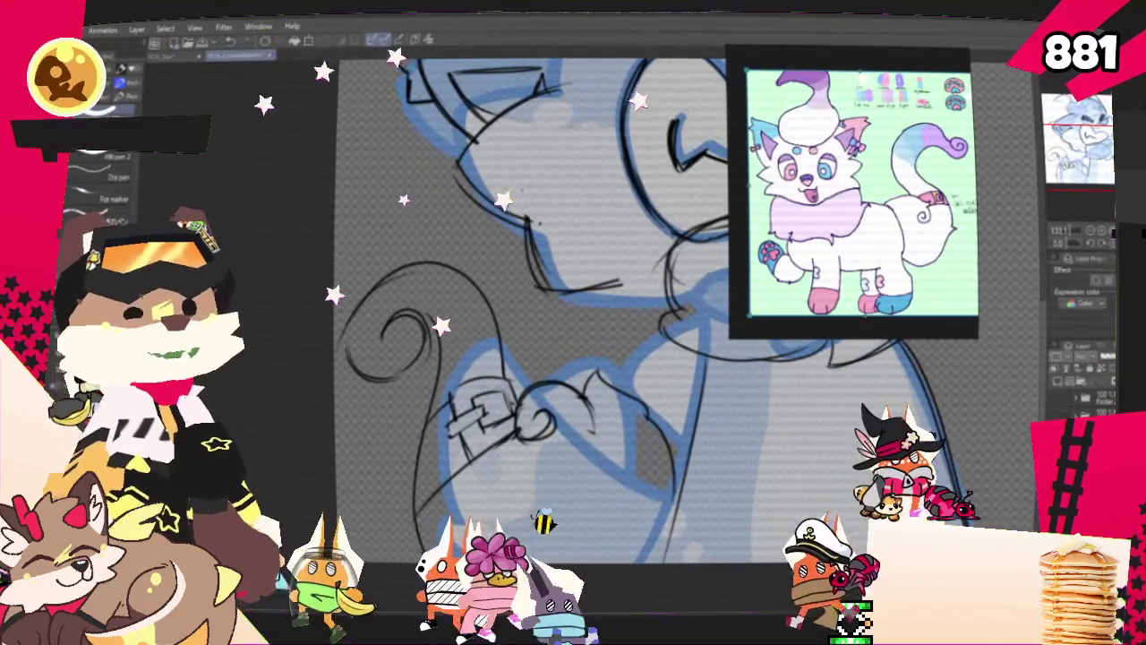
scroll(537, 314, "up", 3)
scroll(537, 313, "down", 2)
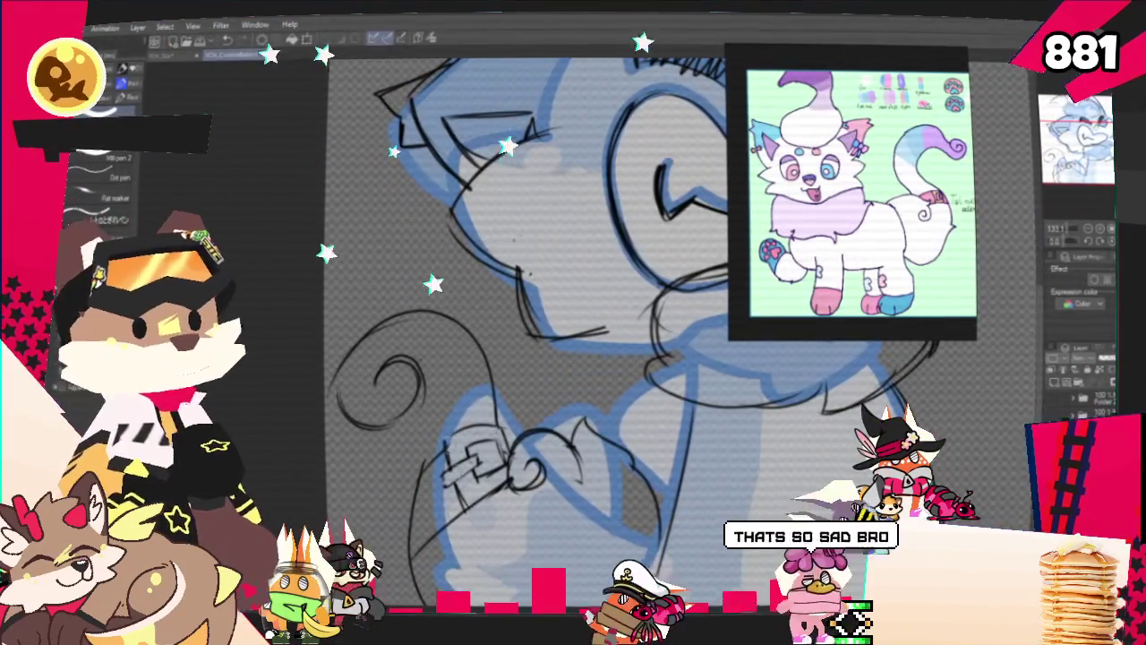
key("p")
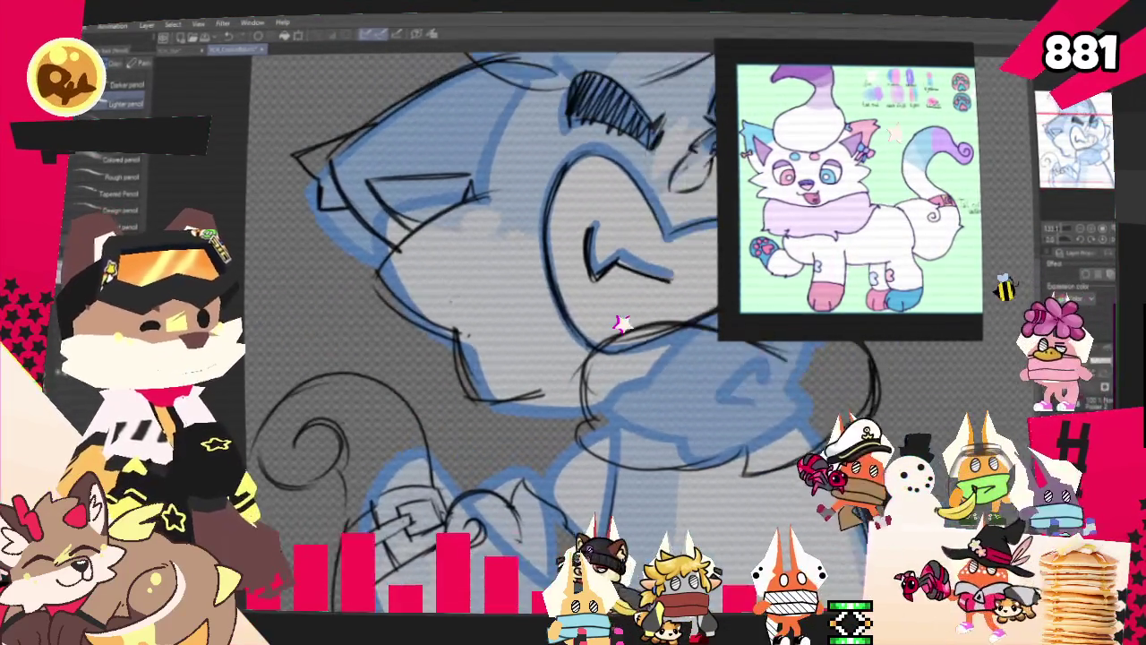
mouse_move(475, 466)
left_mouse_down()
mouse_move(376, 393)
mouse_move(394, 380)
left_mouse_up()
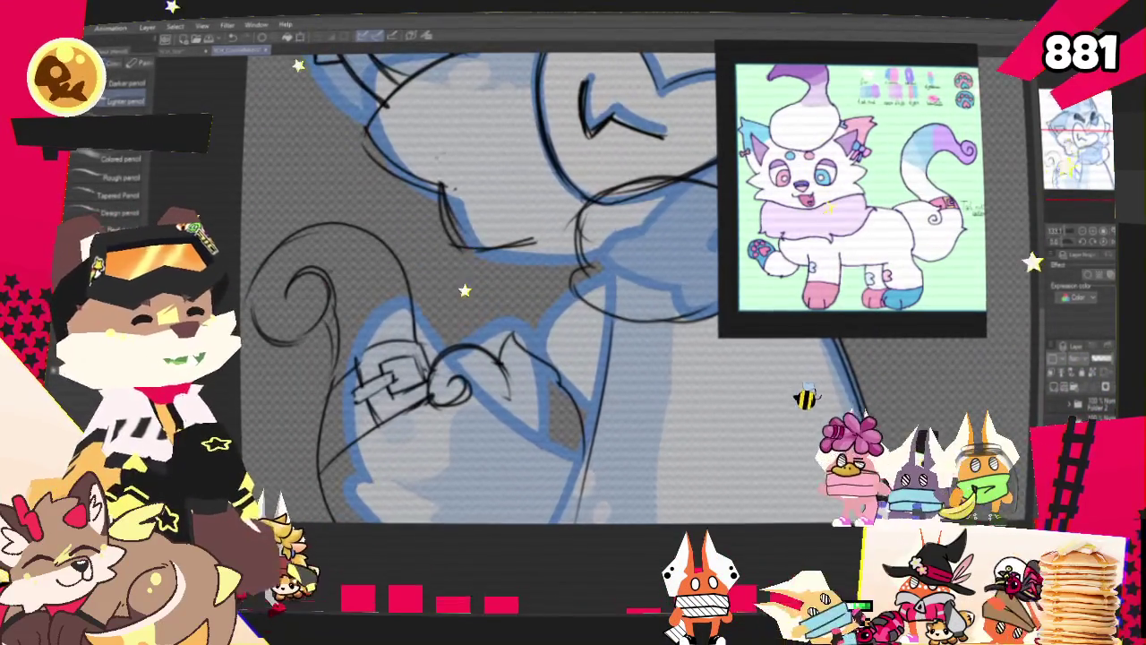
left_click_drag(448, 358, 604, 393)
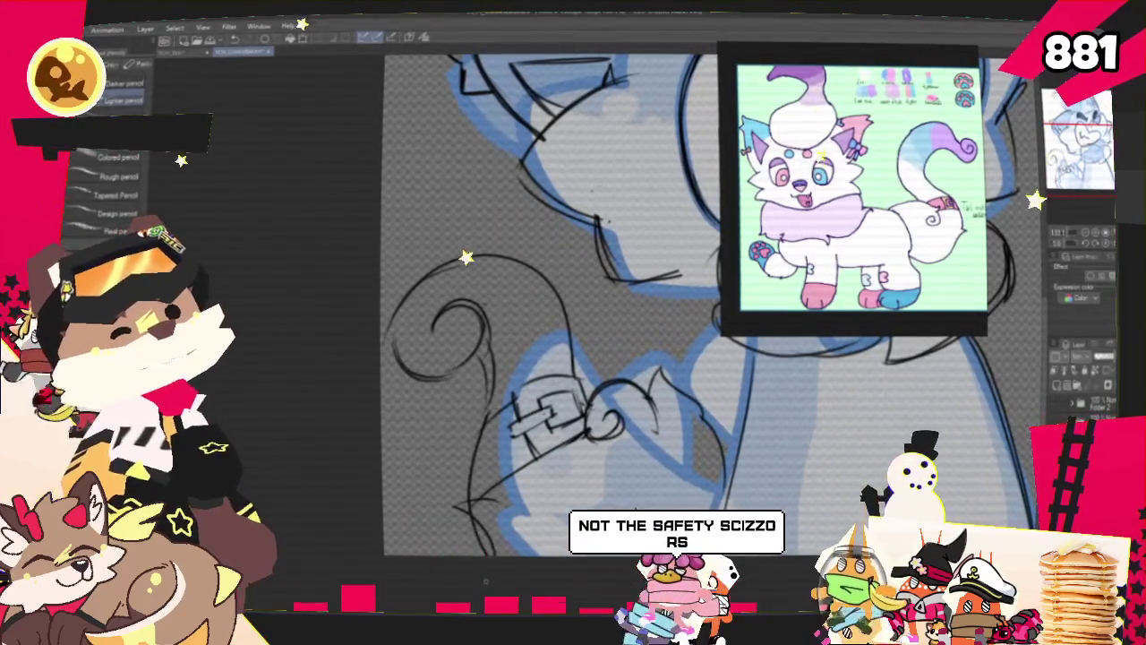
left_click_drag(537, 358, 474, 447)
left_click_drag(502, 402, 510, 345)
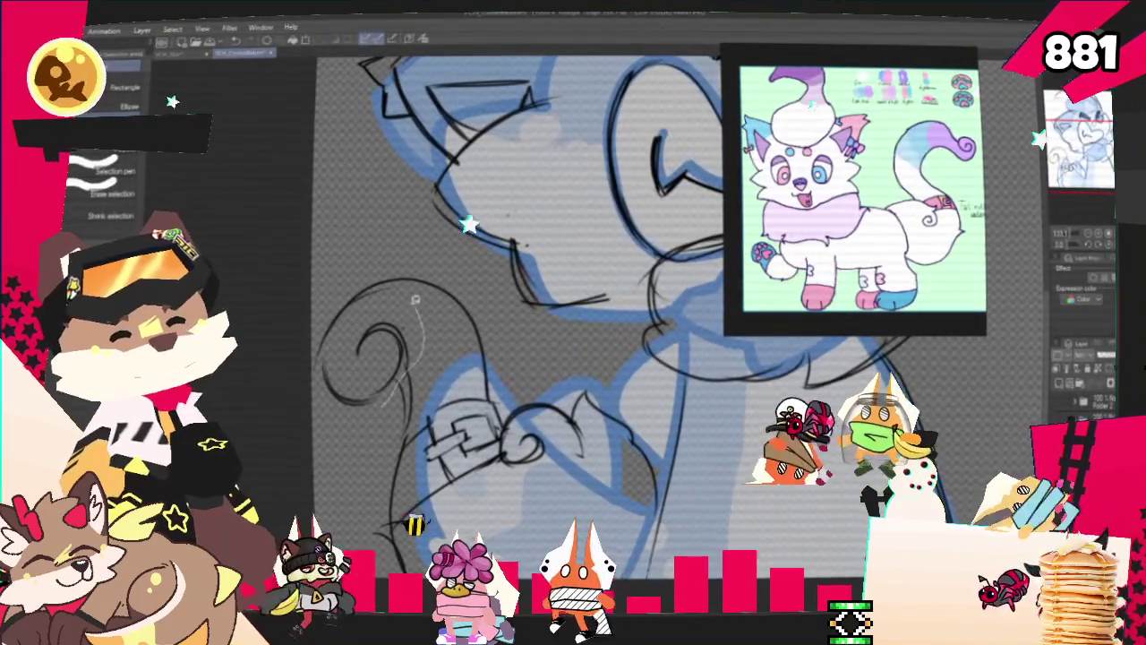
left_click_drag(332, 289, 424, 402)
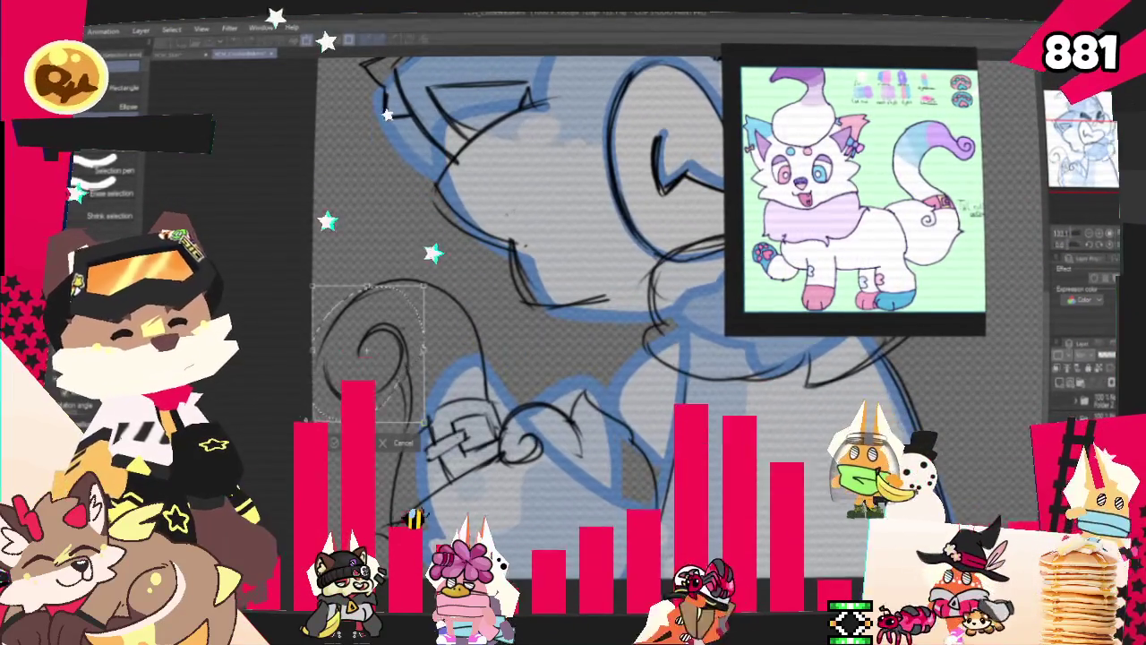
key("ctrl+t")
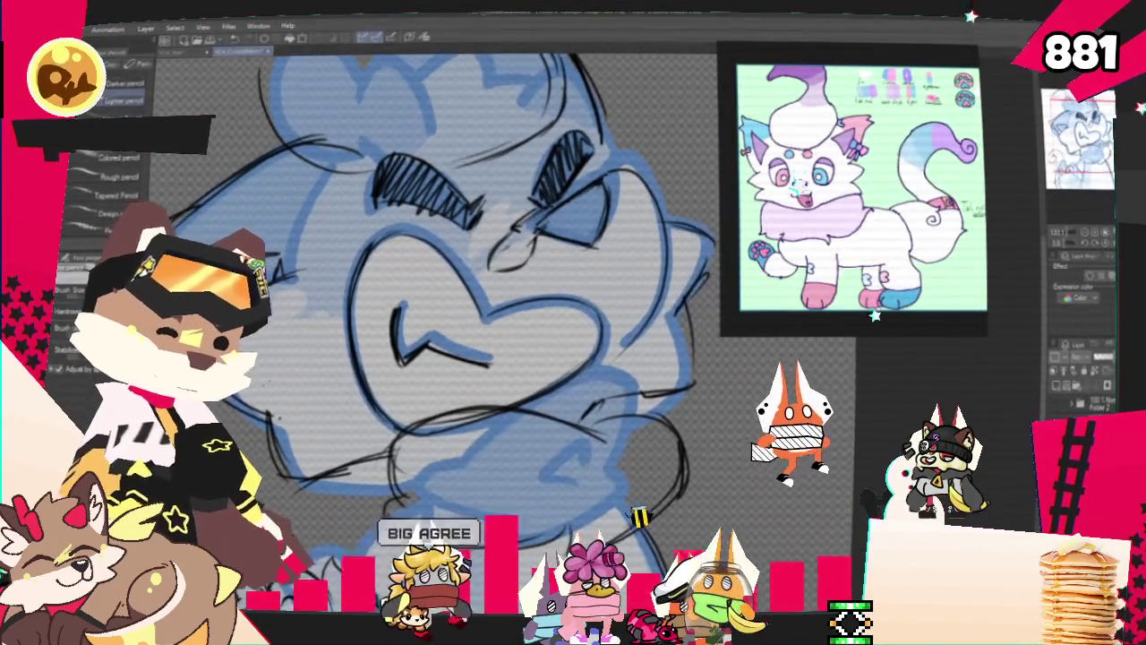
left_click_drag(448, 313, 497, 331)
mouse_move(492, 251)
left_mouse_down()
mouse_move(514, 349)
mouse_move(555, 260)
mouse_move(573, 152)
left_mouse_up()
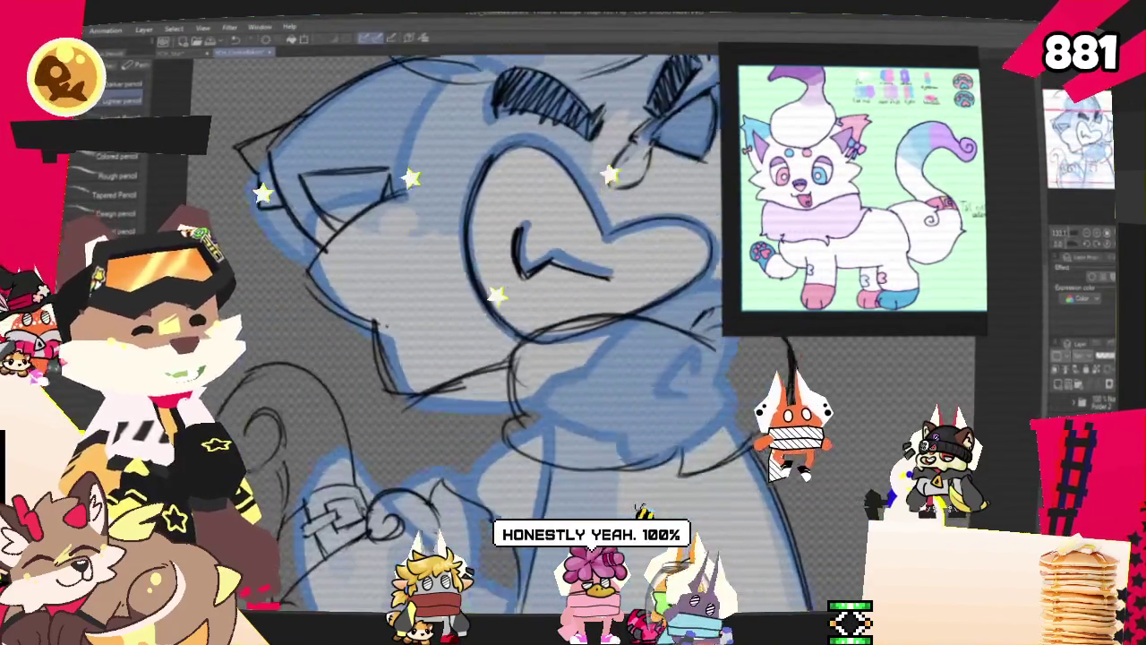
mouse_move(537, 313)
left_mouse_down()
mouse_move(529, 274)
mouse_move(505, 260)
left_mouse_up()
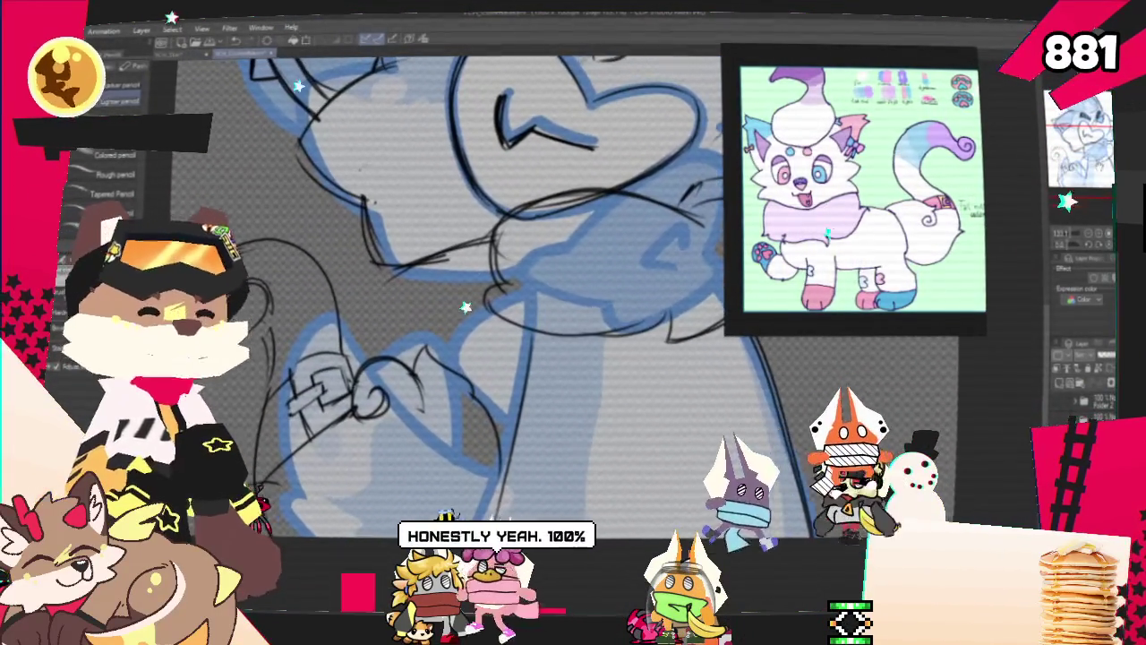
left_click_drag(537, 314, 466, 483)
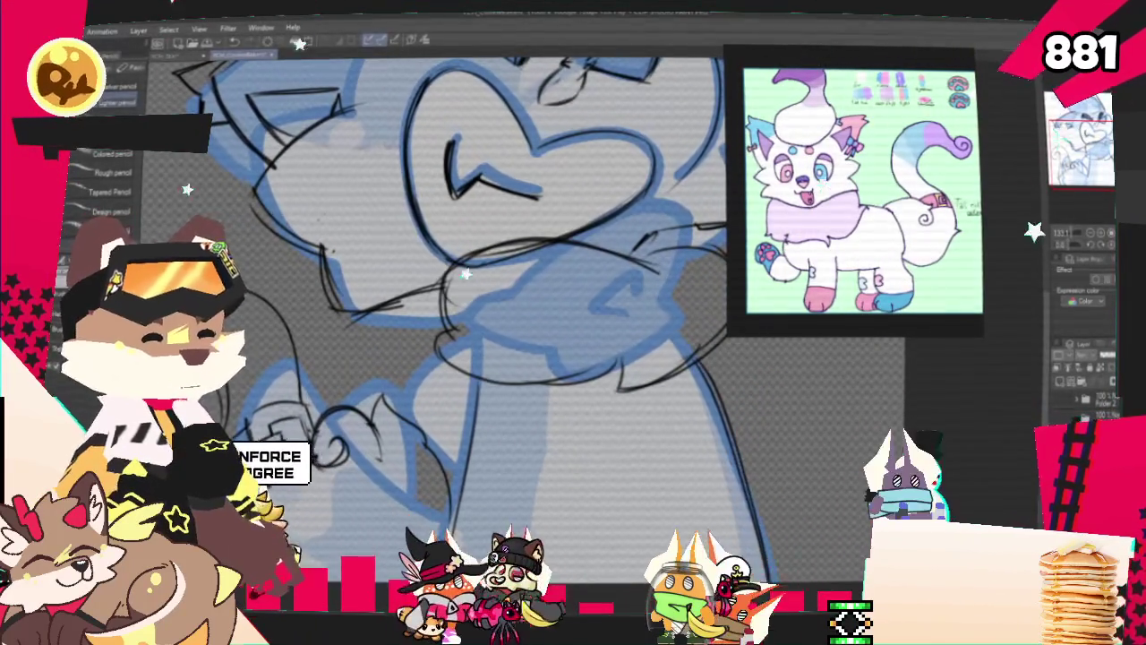
key("Delete")
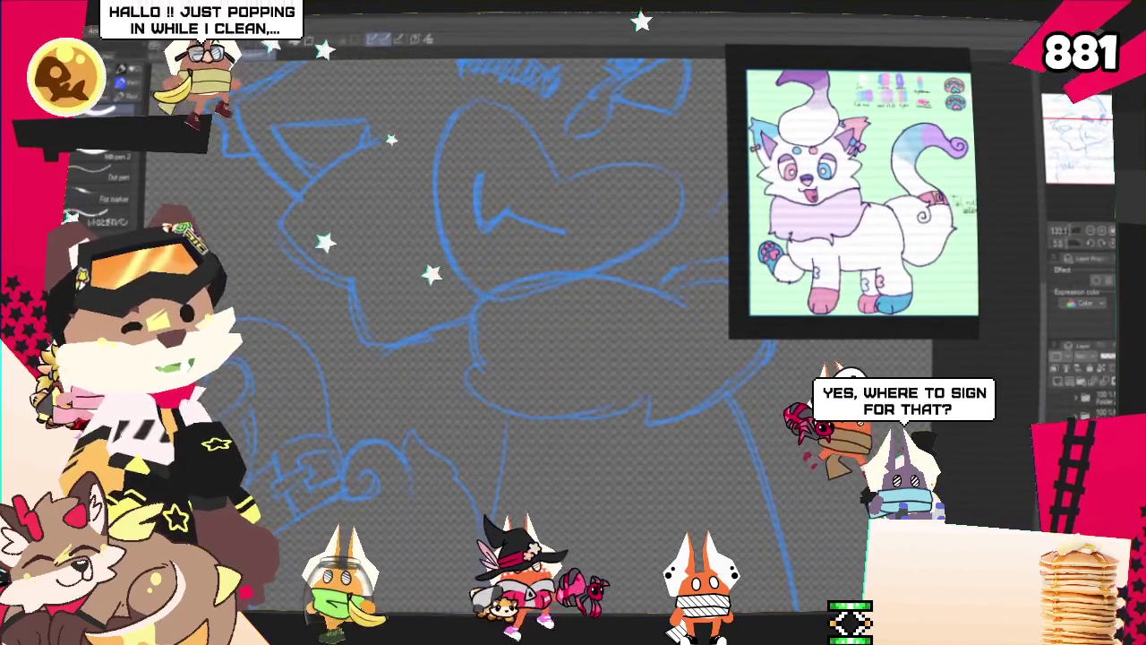
Ink the wrist cuff's first stroke and top curve, redrawing its right arm thinner
scroll(537, 323, "down", 3)
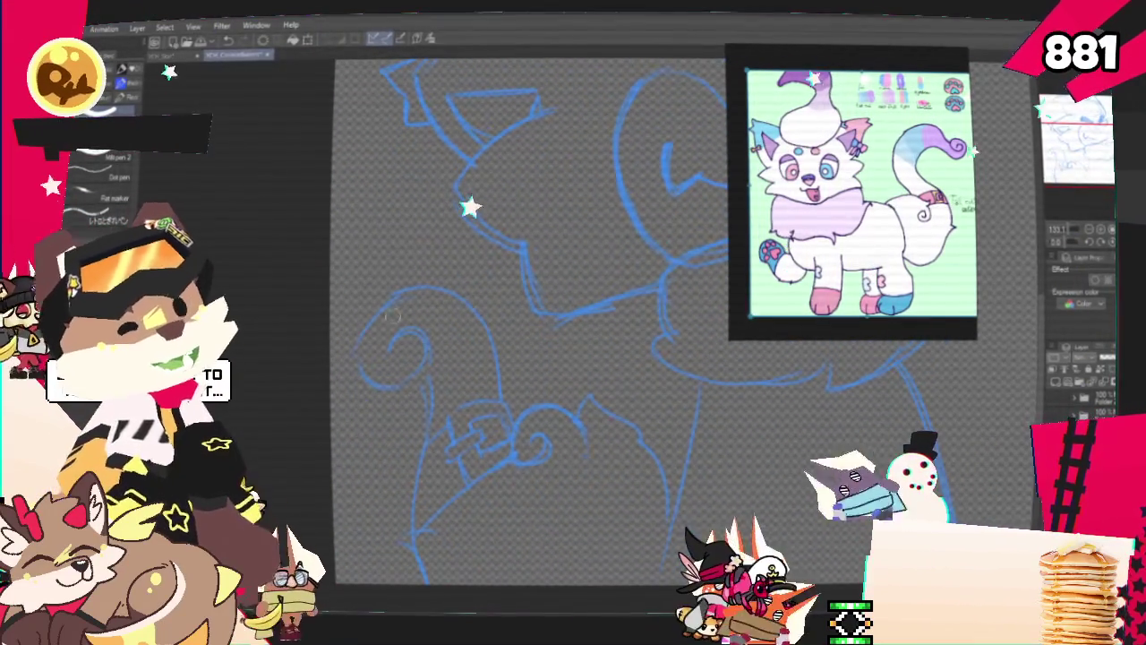
mouse_move(451, 428)
left_mouse_down()
mouse_move(405, 464)
mouse_move(483, 481)
left_mouse_up()
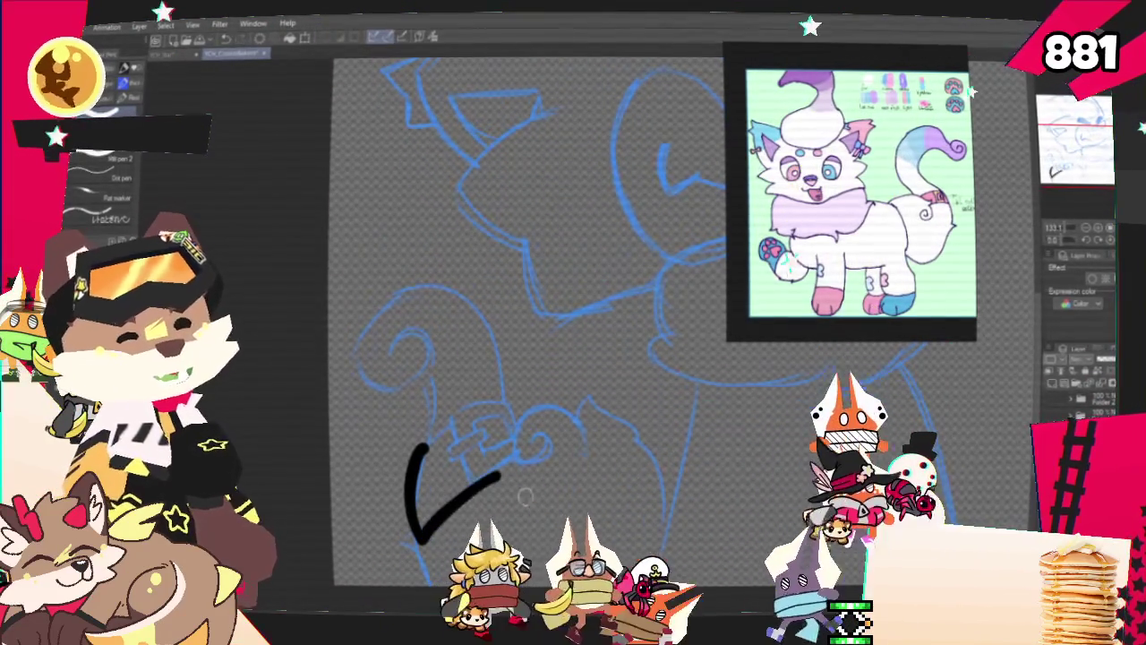
left_click_drag(452, 421, 410, 474)
key("ctrl+z")
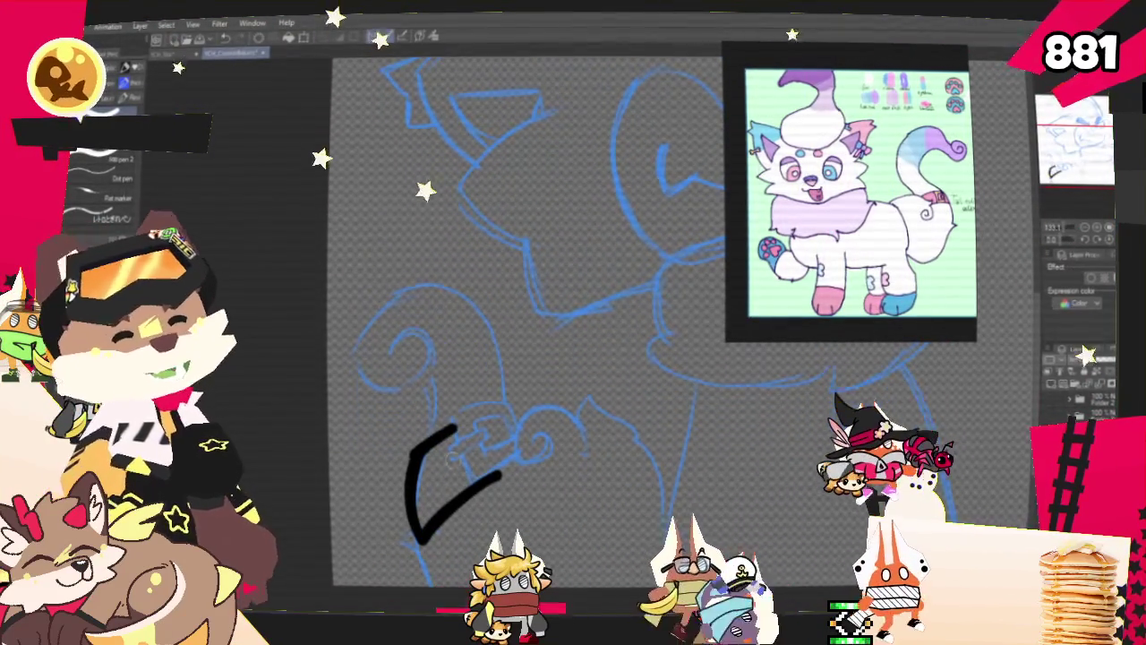
left_click_drag(419, 535, 501, 475)
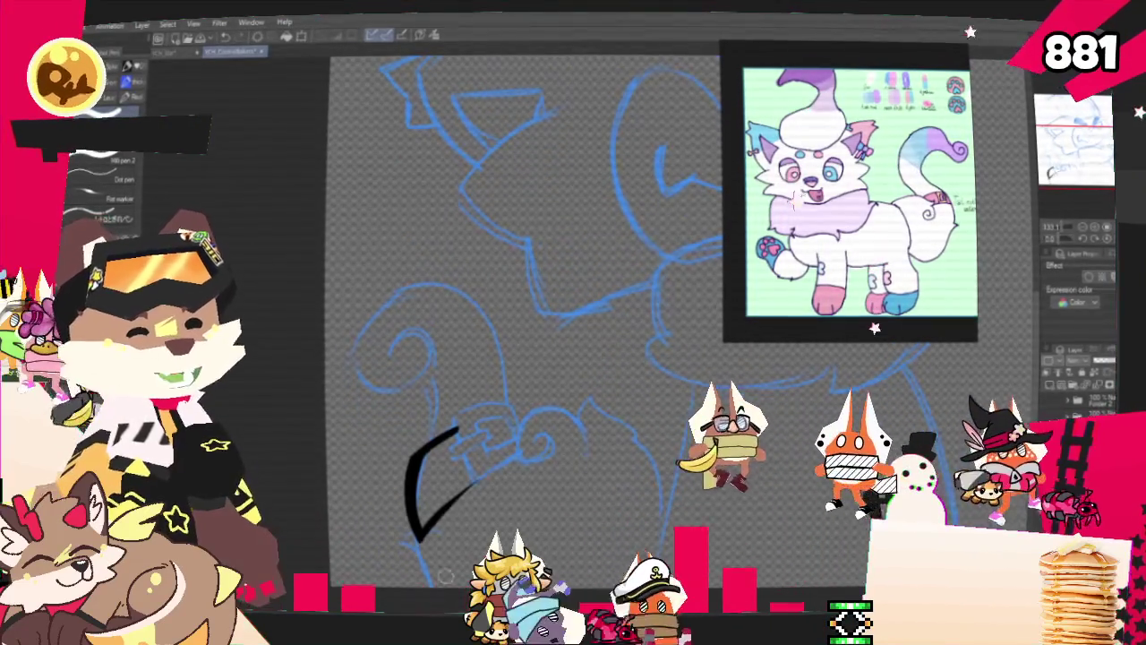
key("ctrl+z")
left_click_drag(419, 529, 499, 467)
Redraw the cuff's right arm thick and extend a line rightward from it
left_click_drag(417, 532, 504, 473)
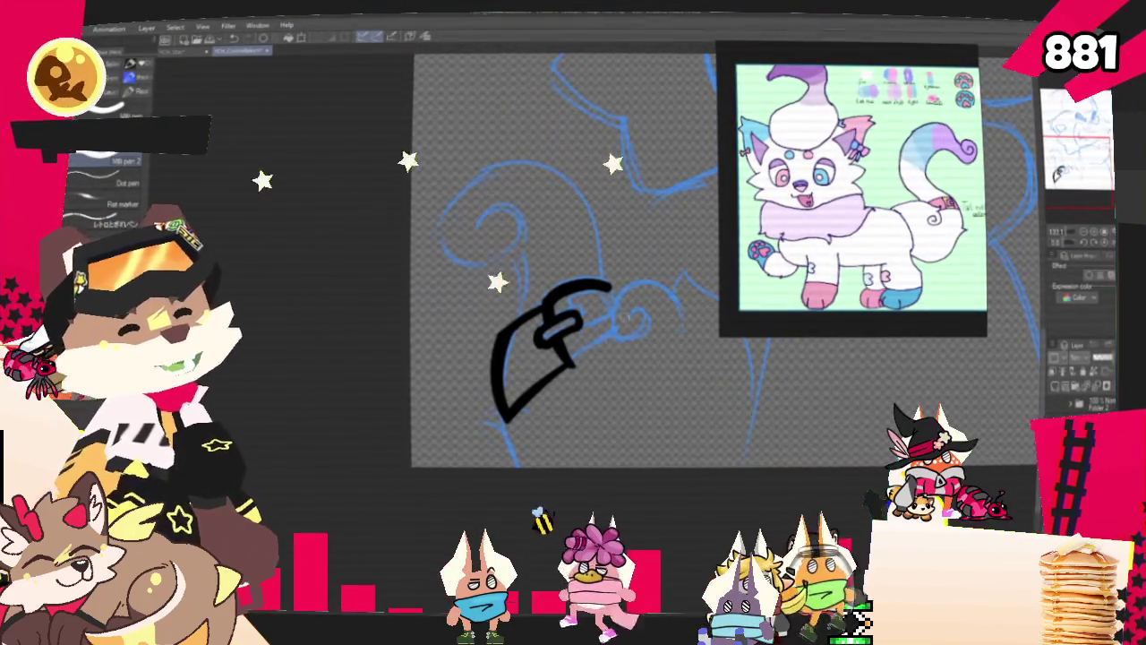
left_click_drag(569, 361, 618, 338)
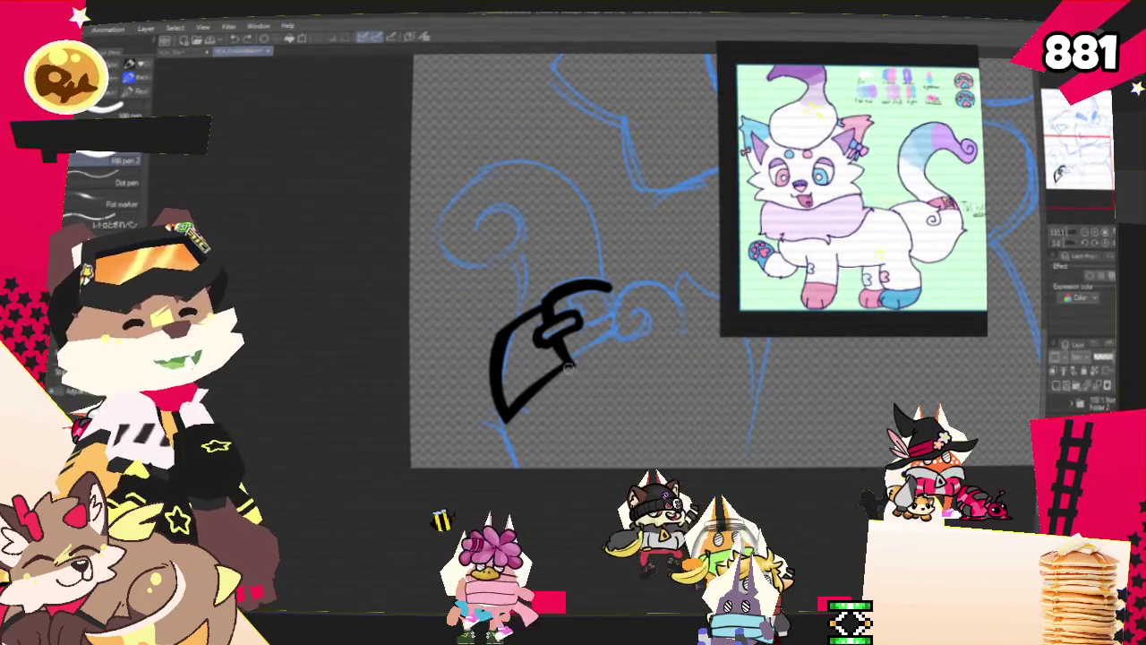
Remove the stray line right of the cuff and zoom in on the cuff area
key("ctrl+z")
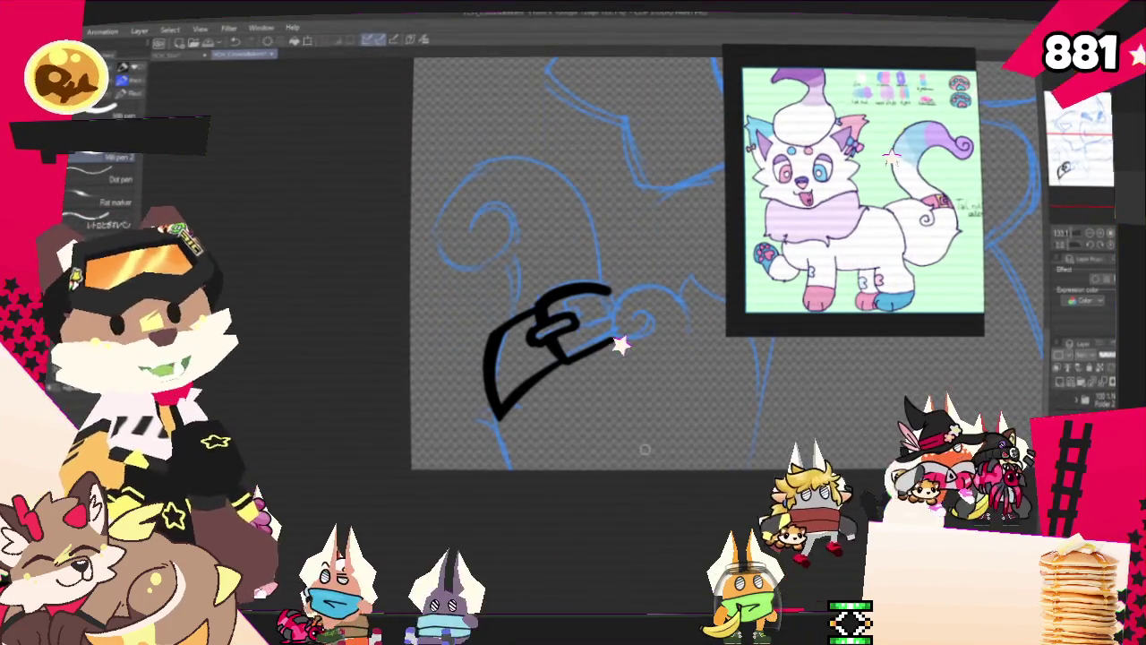
scroll(645, 450, "up", 1)
scroll(555, 358, "up", 1)
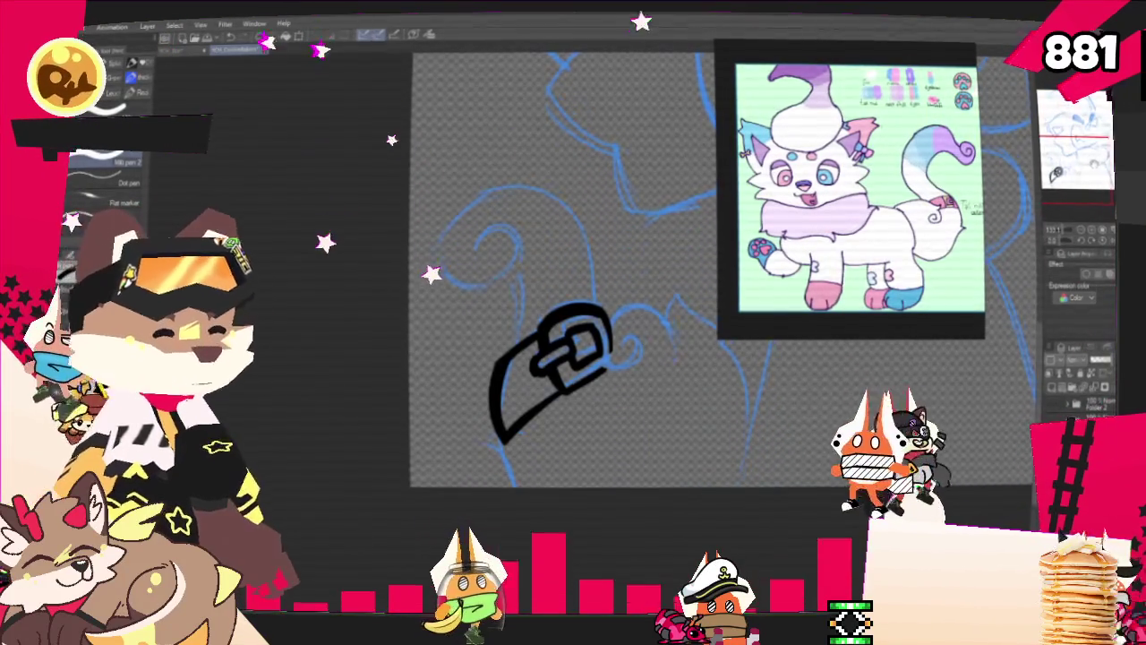
left_click_drag(546, 367, 475, 403)
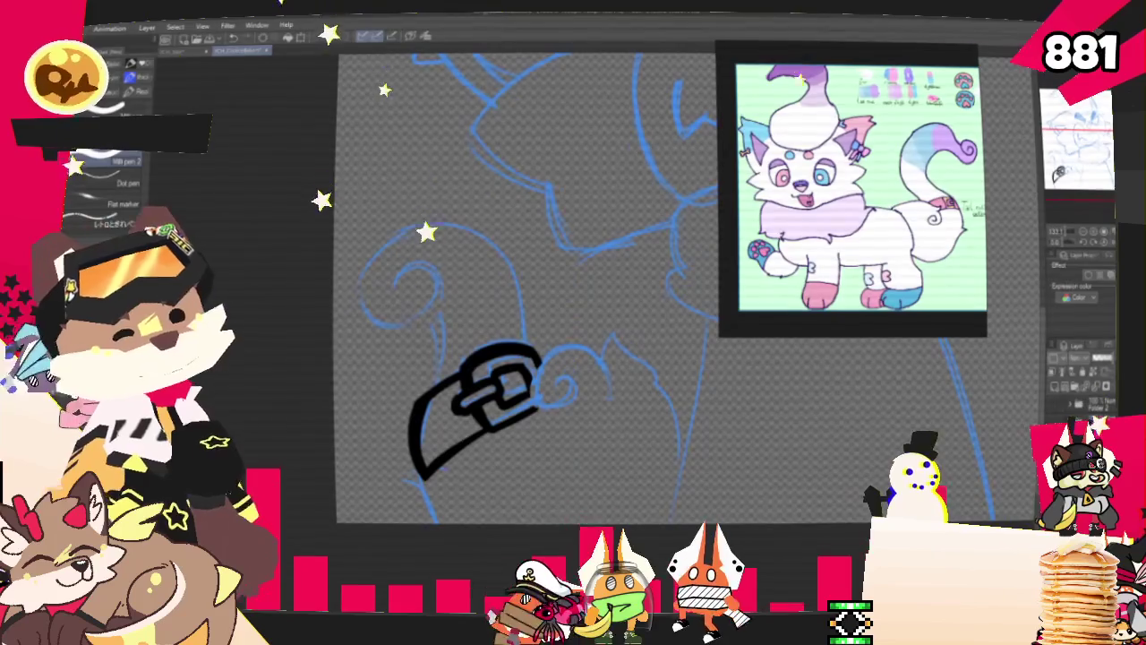
Extend the curl rightward, discard the stray short strokes, and ink the large spiral above the cuff
mouse_move(566, 360)
left_mouse_down()
mouse_move(591, 351)
mouse_move(615, 398)
left_mouse_up()
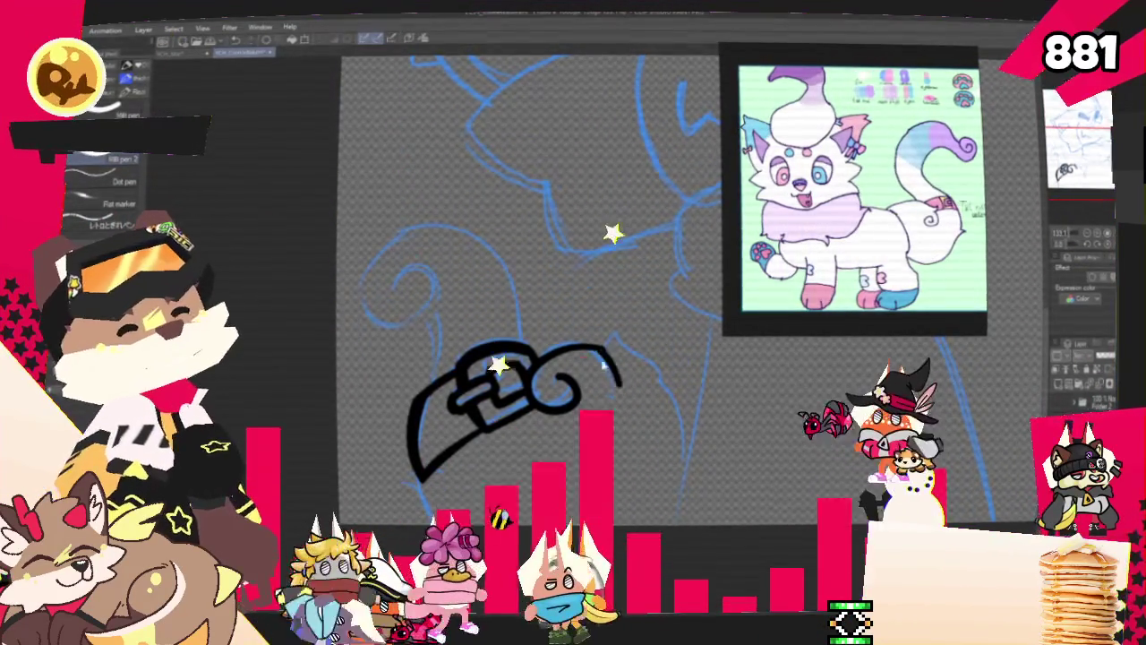
left_click_drag(617, 336, 684, 367)
key("ctrl+z")
mouse_move(618, 335)
left_mouse_down()
mouse_move(678, 383)
mouse_move(643, 360)
mouse_move(694, 458)
left_mouse_up()
key("ctrl+z")
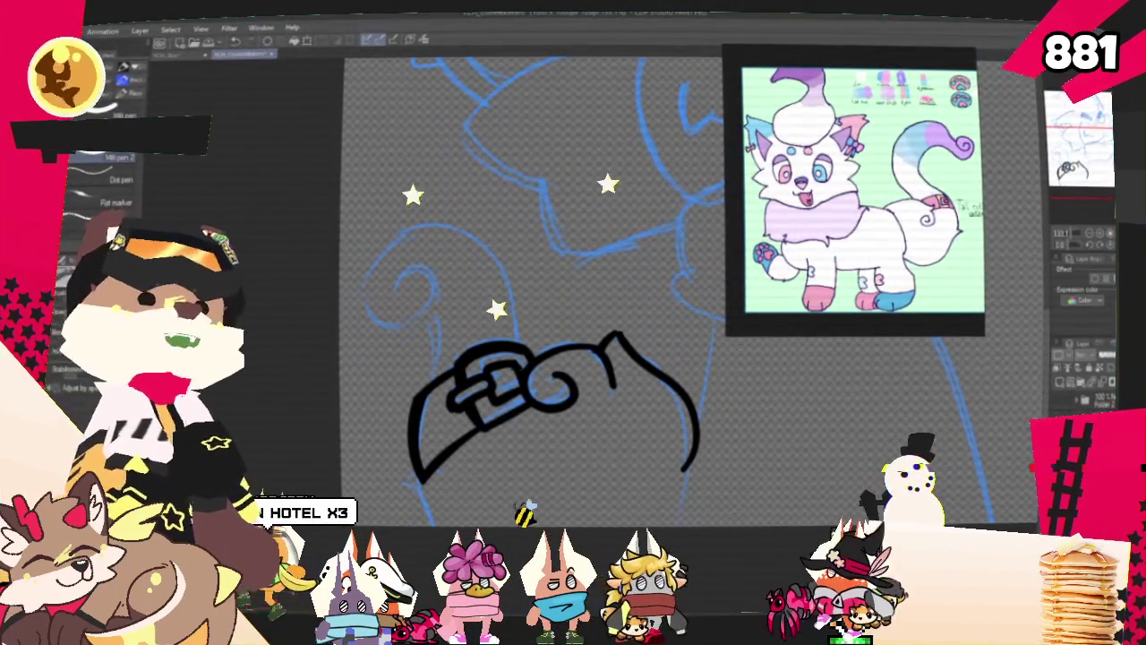
key("ctrl+z")
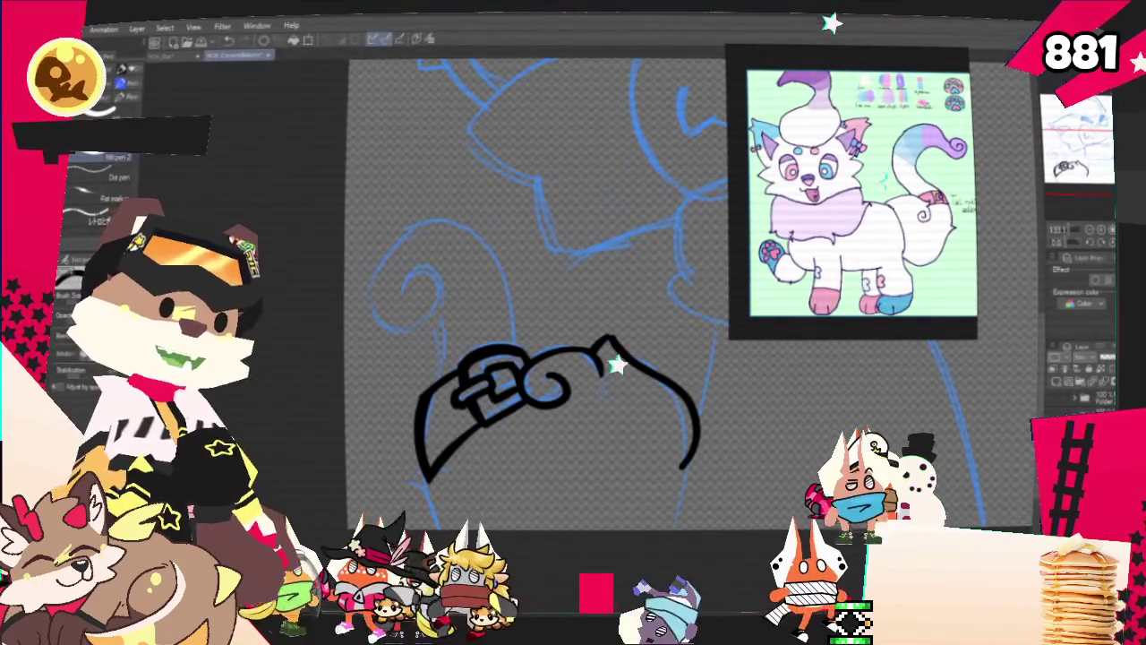
mouse_move(555, 403)
left_mouse_down()
mouse_move(618, 381)
mouse_move(591, 406)
mouse_move(591, 388)
left_mouse_up()
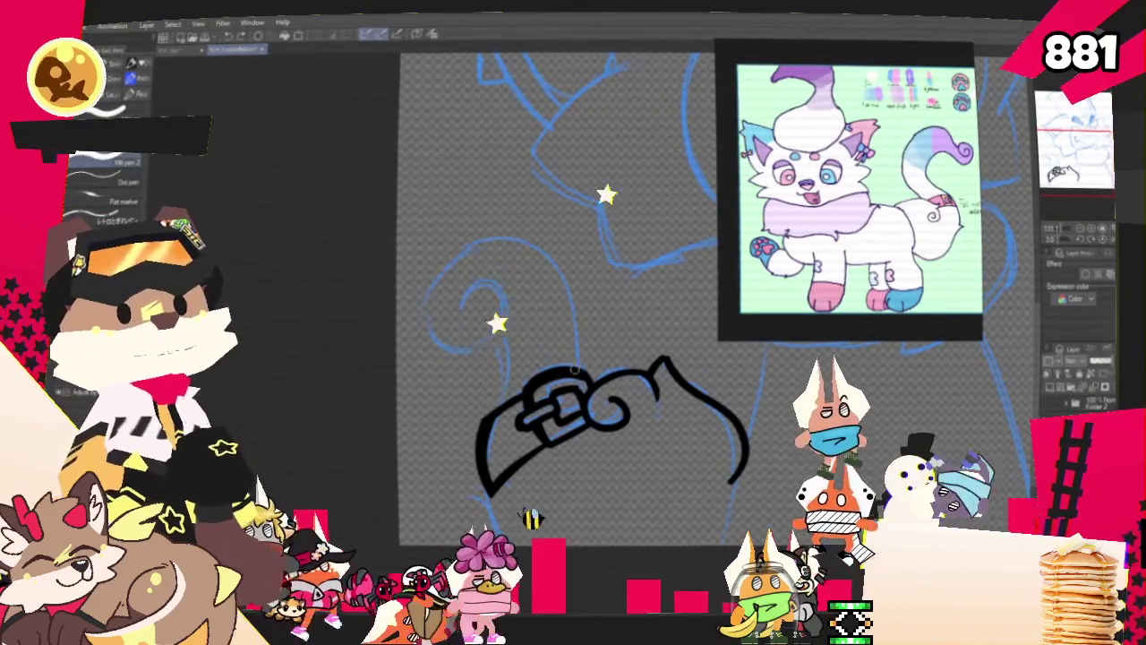
left_click_drag(573, 369, 494, 327)
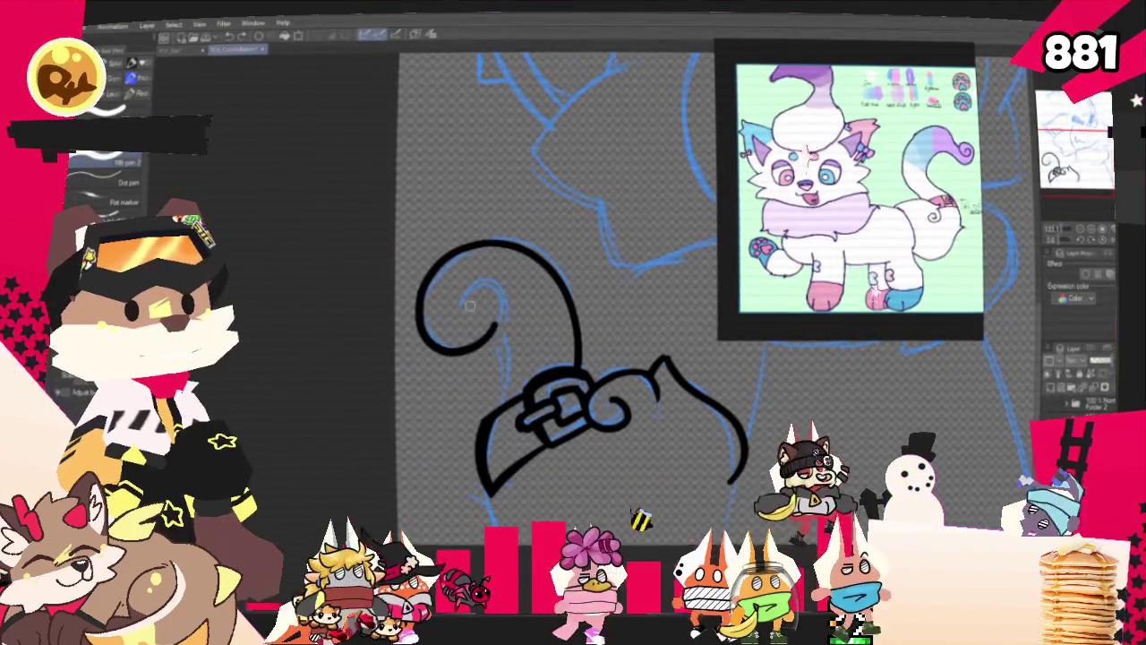
Remove the spiral's inner curl, pan to the chin and neck, and ink the left neck line
key("ctrl+z")
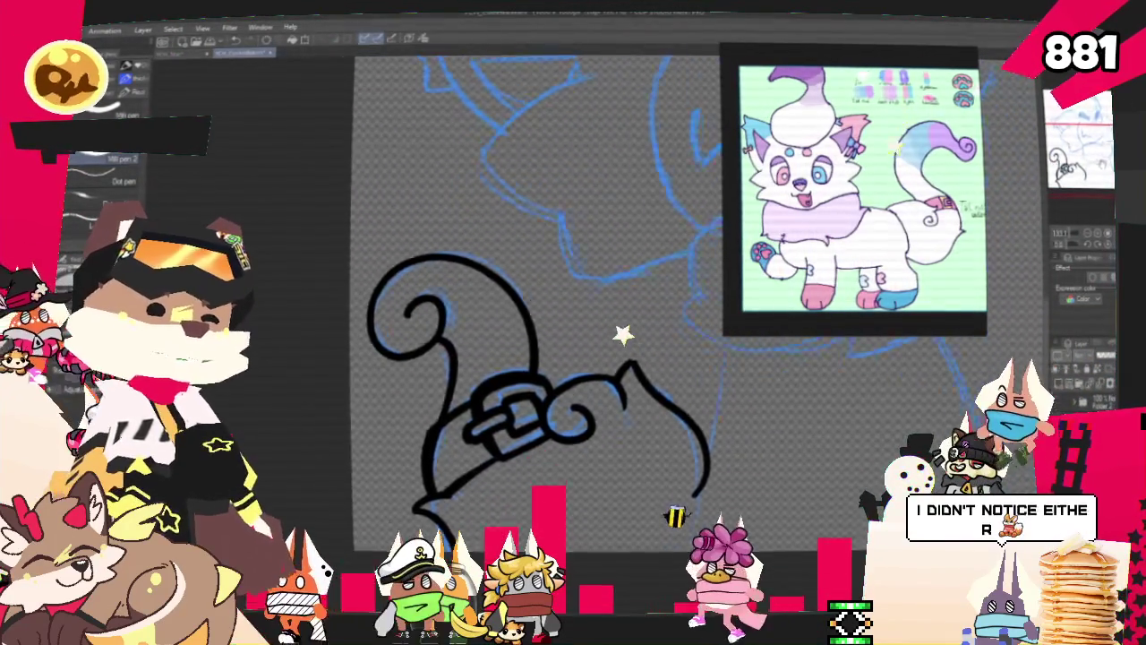
left_click_drag(495, 324, 378, 325)
mouse_move(565, 287)
left_mouse_down()
mouse_move(467, 323)
mouse_move(497, 266)
mouse_move(484, 258)
mouse_move(475, 274)
left_mouse_up()
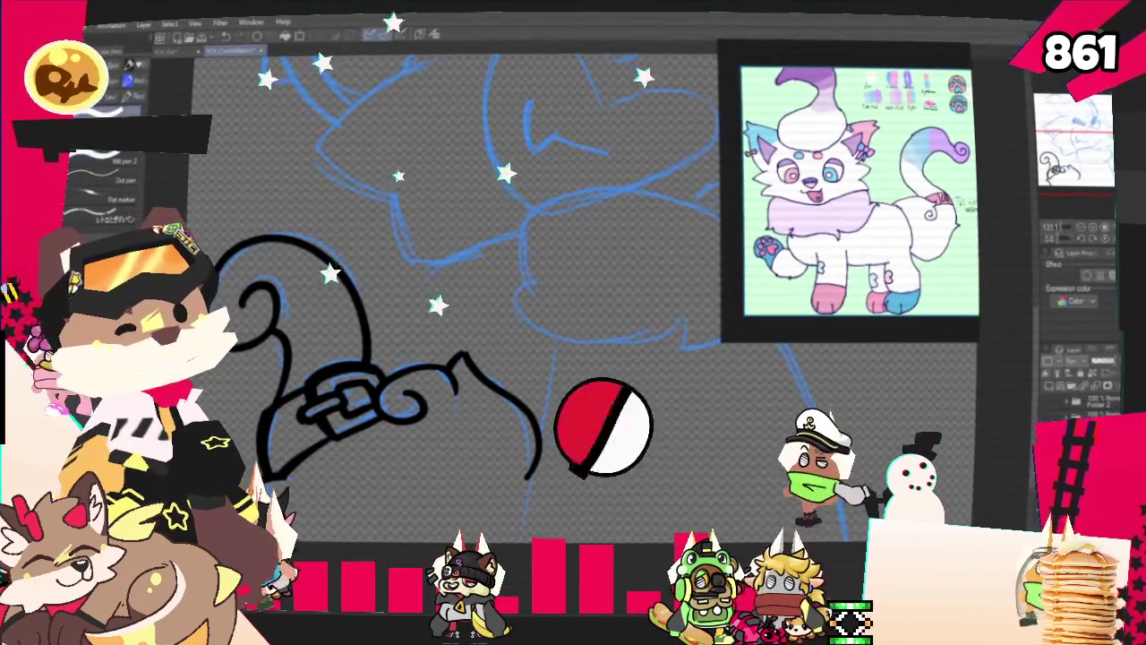
left_click_drag(560, 345, 520, 538)
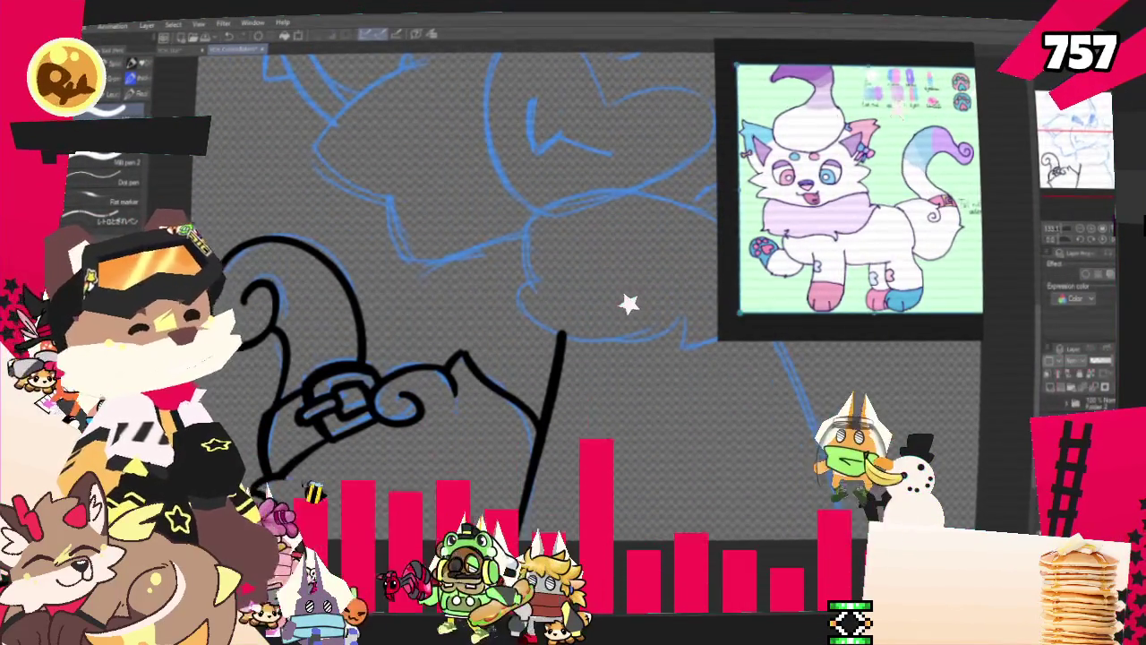
Ink a trial right neck line, then undo it
scroll(447, 313, "up", 5)
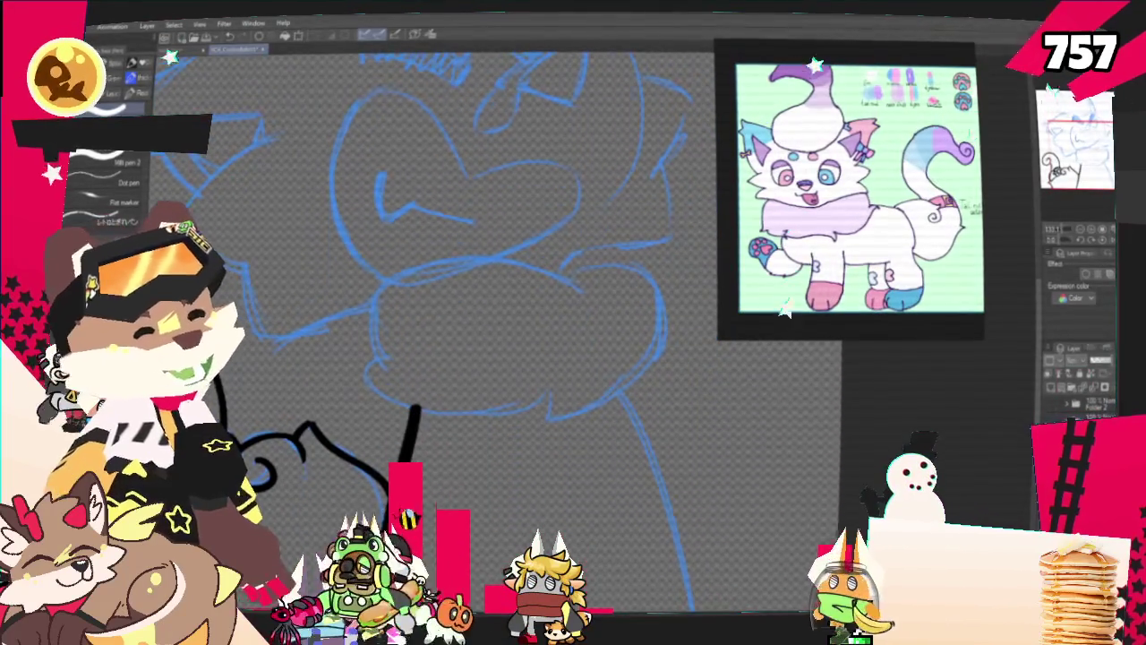
left_click_drag(618, 389, 675, 605)
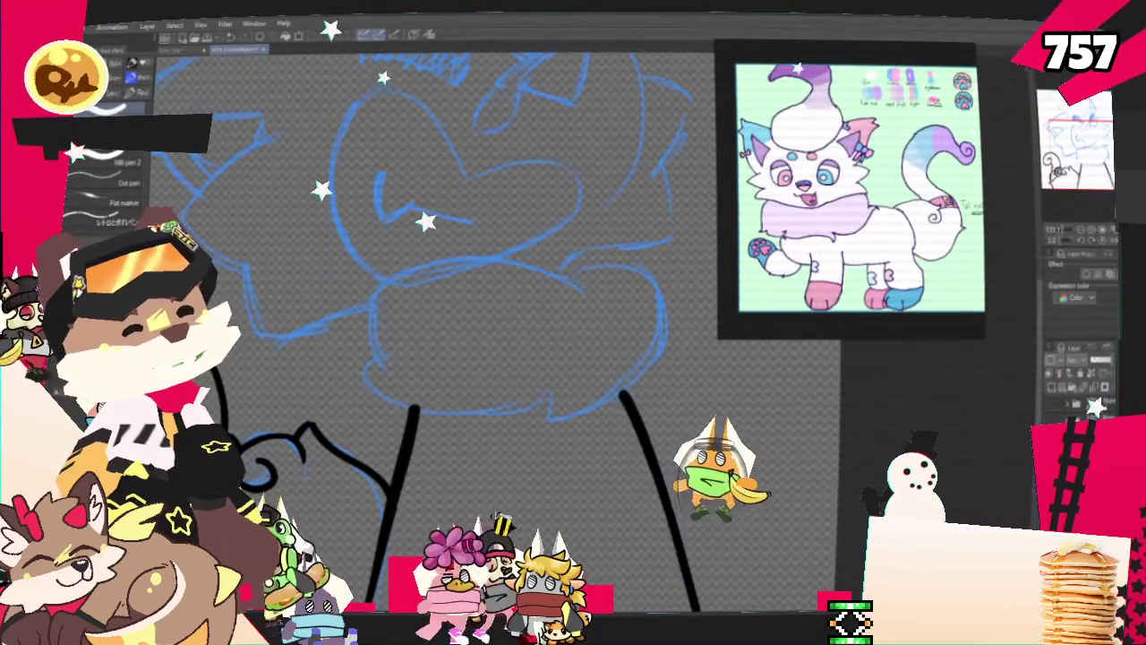
key("ctrl+z")
left_click_drag(680, 370, 706, 392)
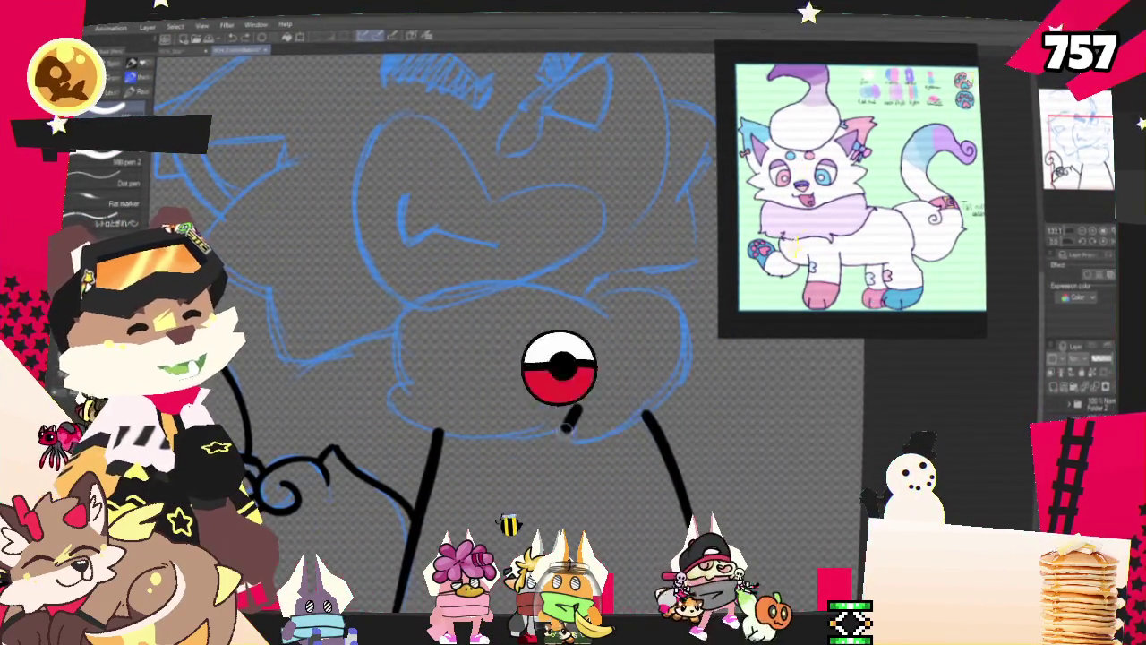
Redraw the hook-shaped chin curve repeatedly until its right side sits in place
key("ctrl+z")
key("ctrl+z")
left_click_drag(600, 296, 609, 429)
key("ctrl+z")
key("ctrl+z")
left_click_drag(595, 290, 577, 447)
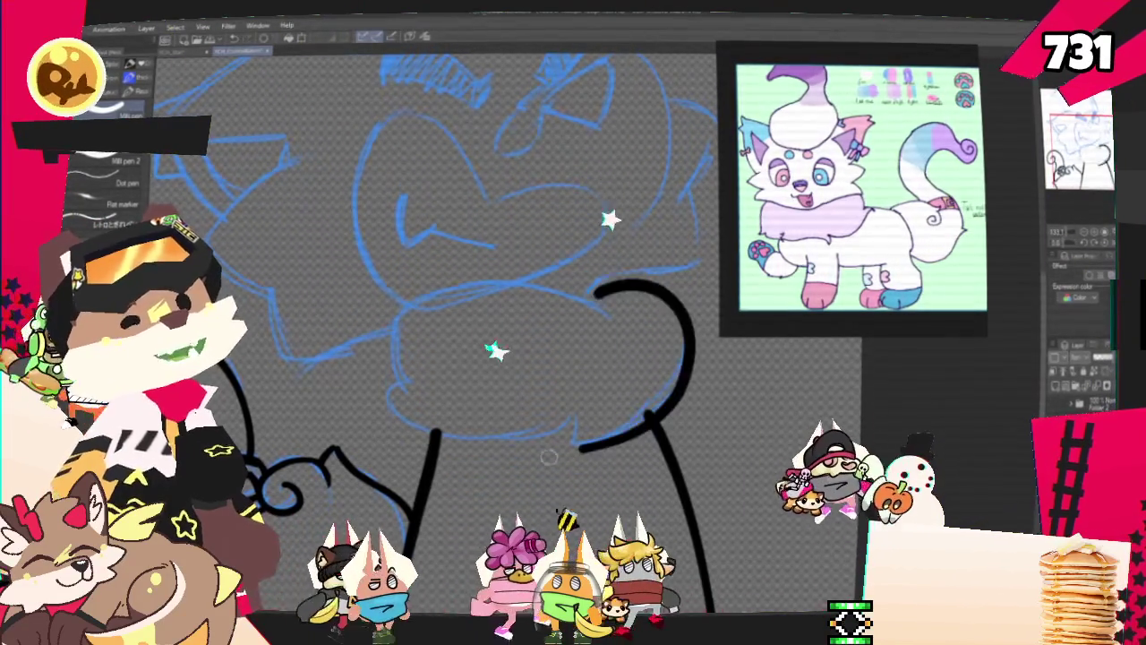
key("ctrl+z")
left_click_drag(595, 291, 578, 447)
key("ctrl+z")
left_click_drag(617, 306, 582, 443)
key("ctrl+z")
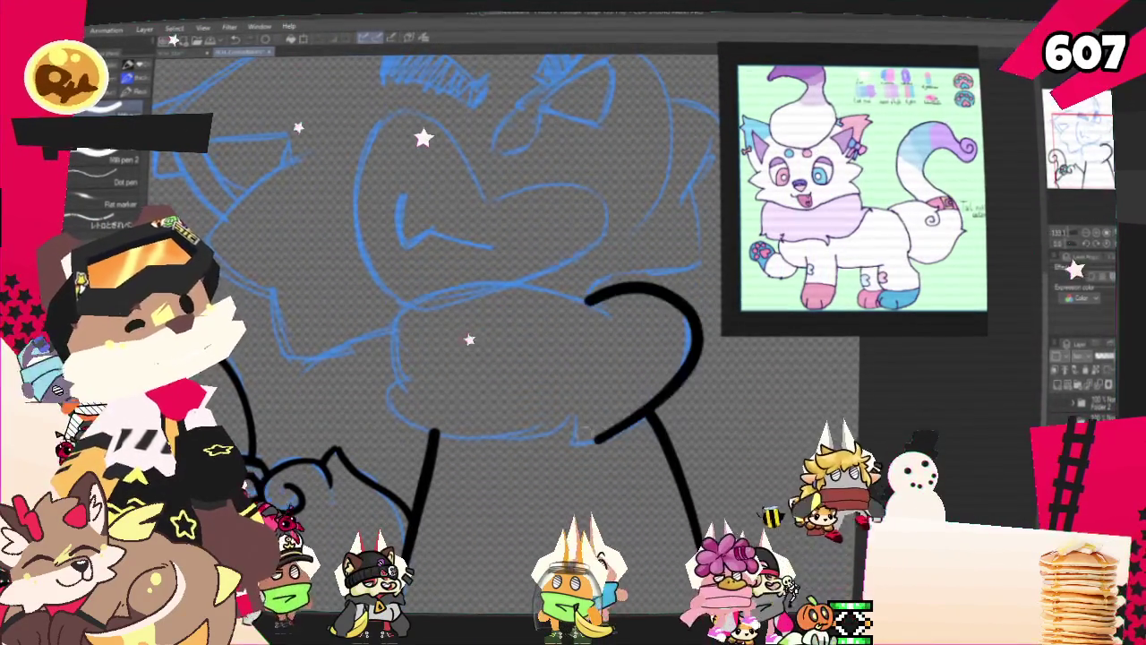
key("ctrl+z")
left_click_drag(591, 305, 582, 439)
key("ctrl+z")
mouse_move(591, 304)
left_mouse_down()
mouse_move(582, 439)
mouse_move(387, 388)
mouse_move(587, 312)
left_mouse_up()
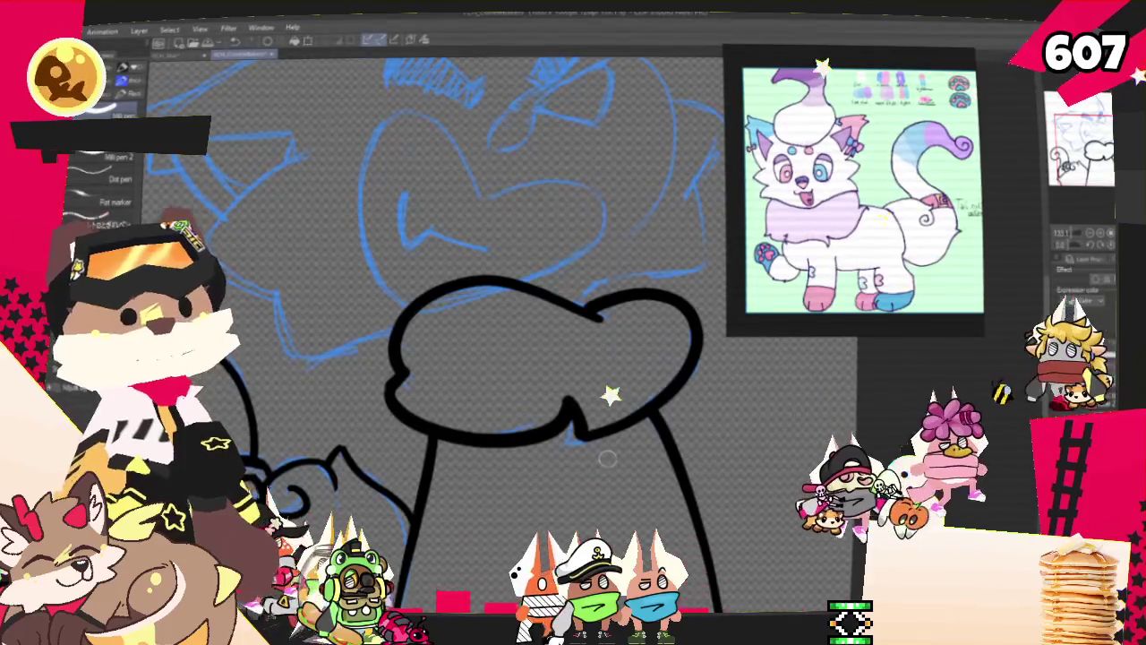
mouse_move(607, 460)
left_mouse_down()
mouse_move(580, 505)
mouse_move(657, 559)
left_mouse_up()
Ink a shorter curve across the mid-face after two redraws, then the heart's right lobe below
left_click_drag(452, 429, 457, 479)
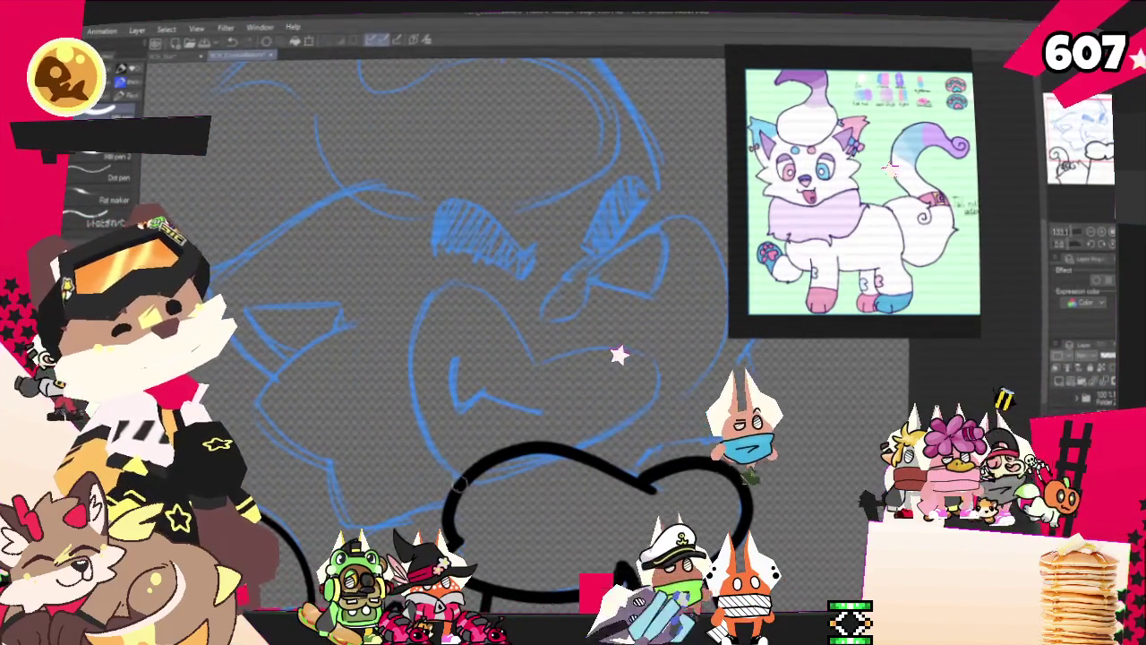
left_click_drag(532, 358, 445, 472)
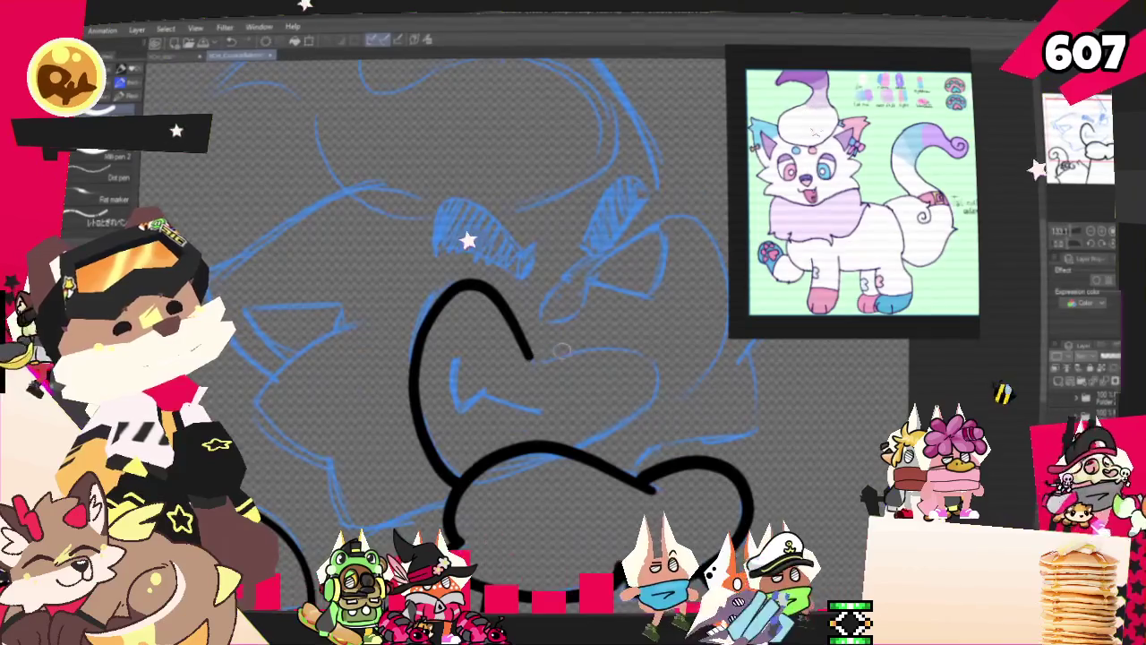
key("ctrl+z")
left_click_drag(536, 367, 439, 457)
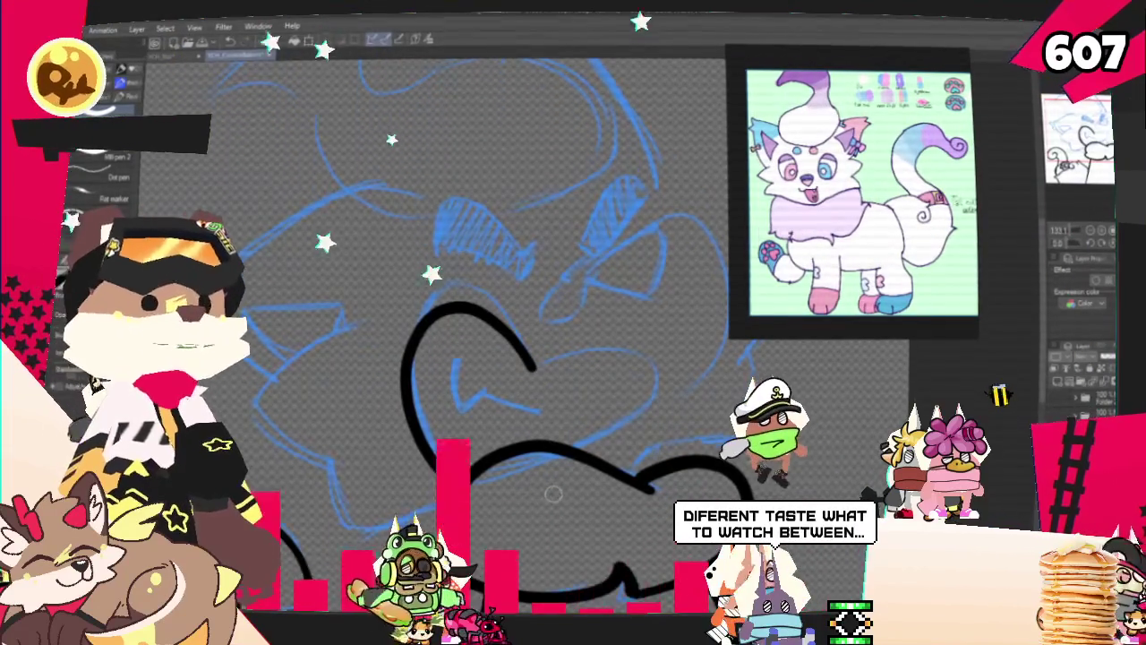
key("ctrl+z")
mouse_move(535, 367)
left_mouse_down()
mouse_move(419, 315)
mouse_move(452, 479)
left_mouse_up()
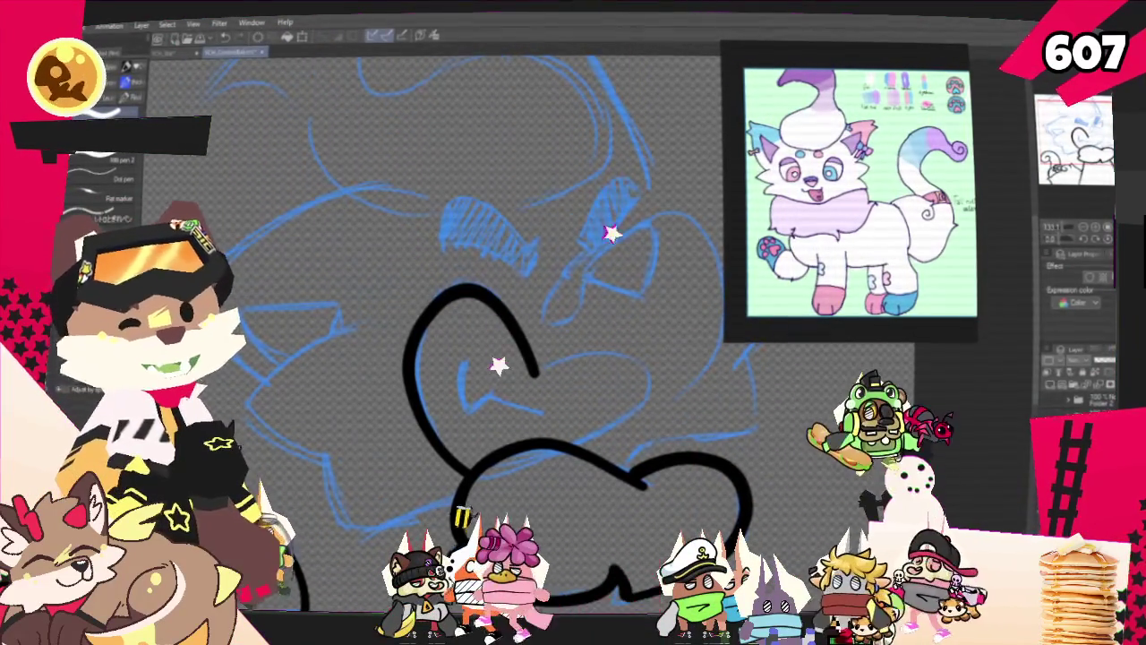
scroll(614, 354, "down", 2)
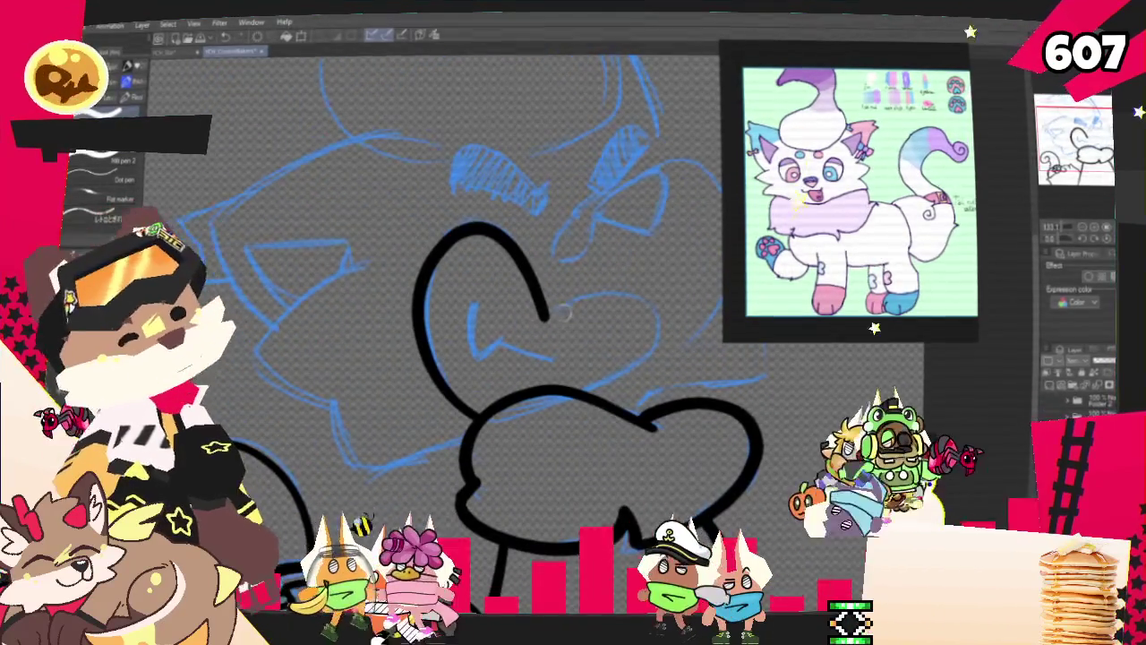
left_click_drag(543, 315, 557, 390)
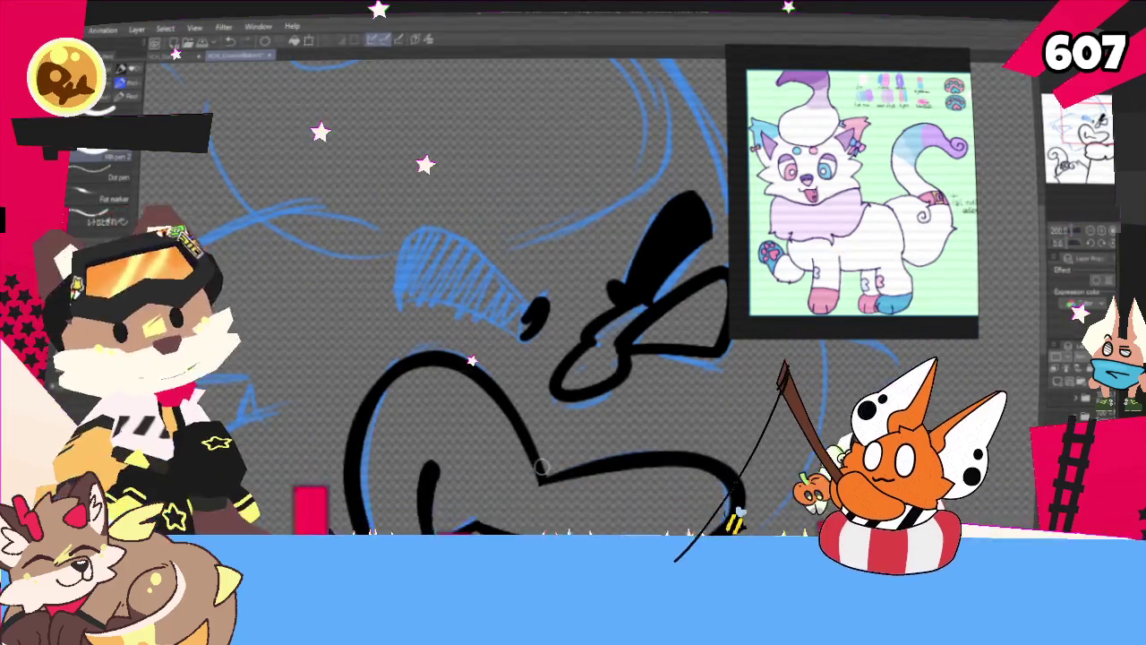
Ink the left eyebrow arc with a lowered left end, then rotate and zoom to the ear sketch
scroll(540, 465, "down", 2)
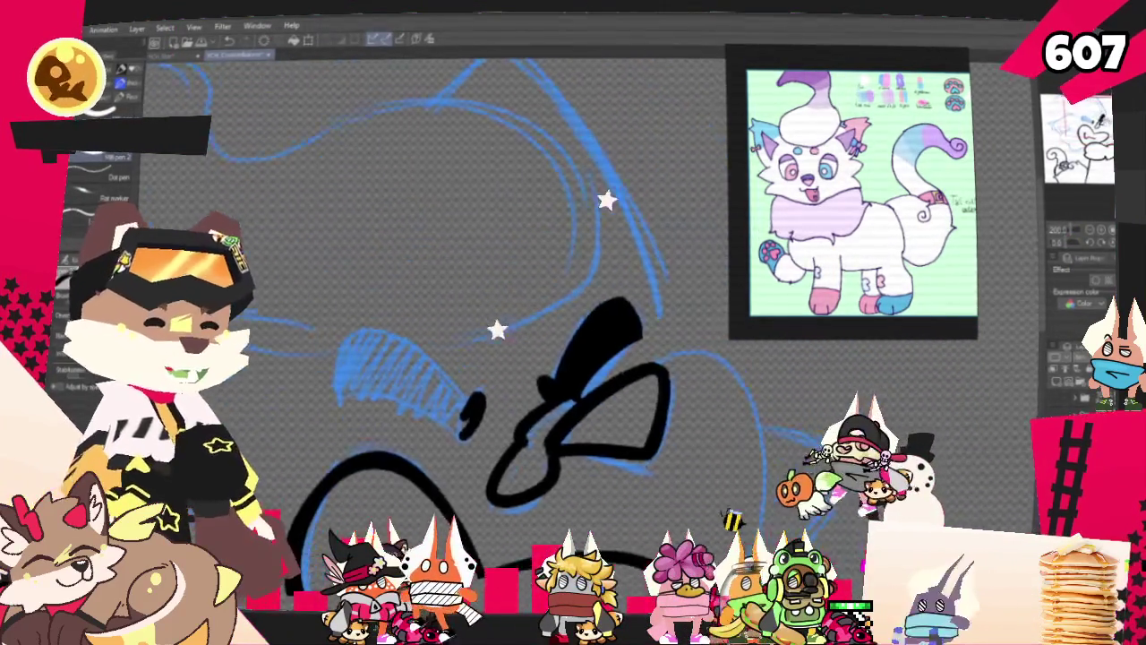
left_click_drag(343, 371, 479, 434)
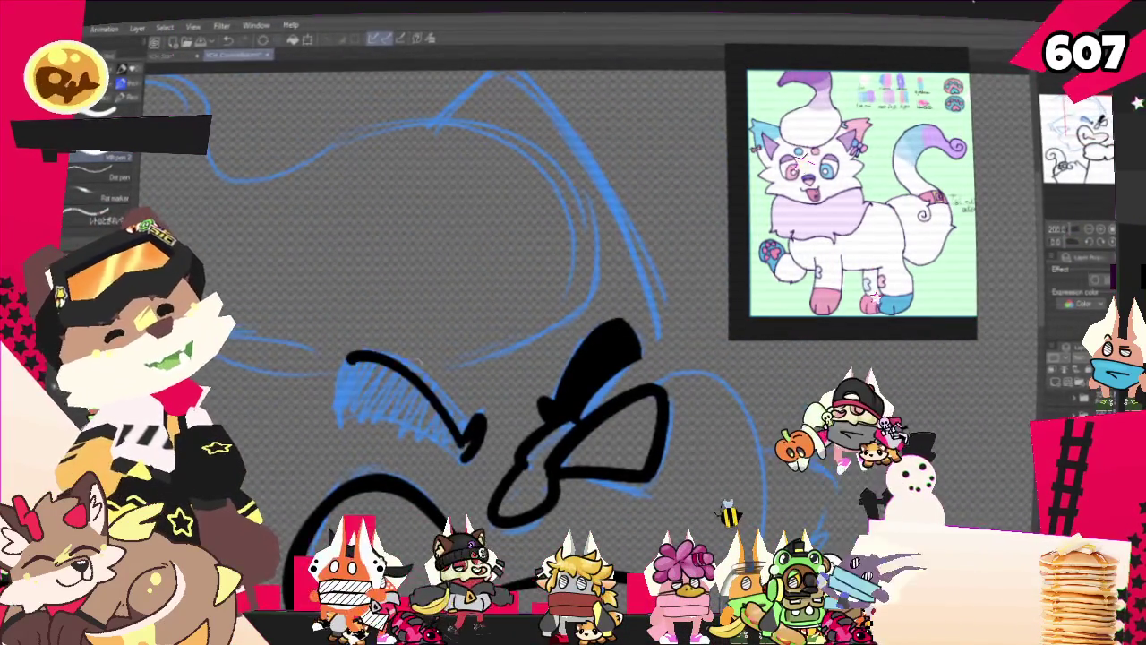
key("ctrl+z")
left_click_drag(345, 367, 463, 434)
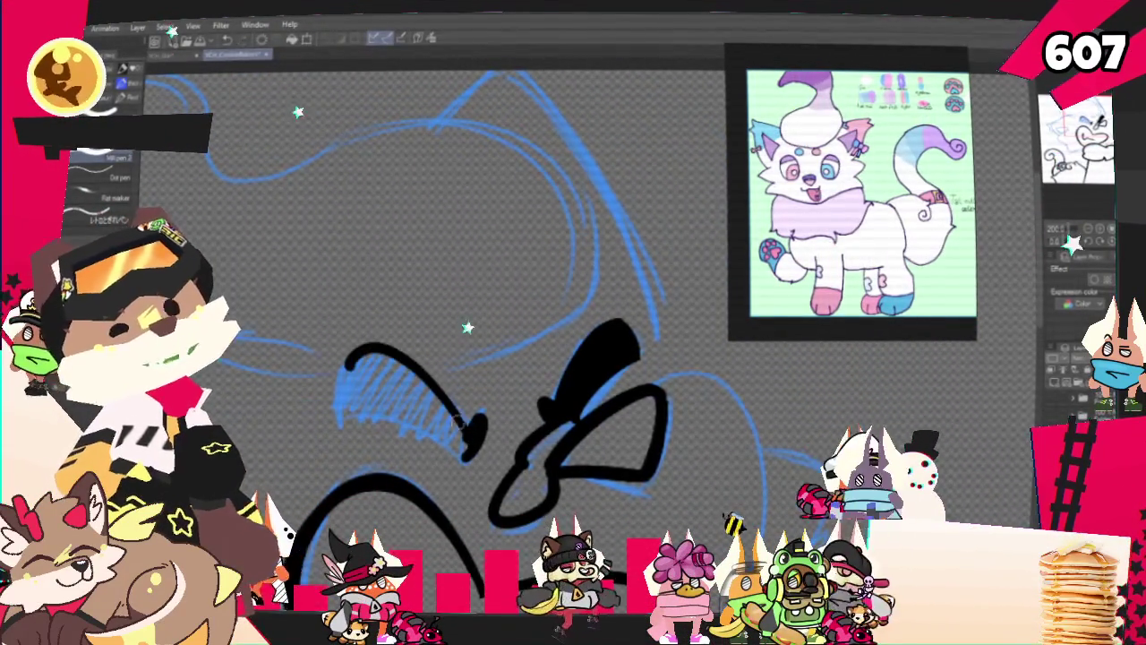
left_click_drag(347, 362, 338, 410)
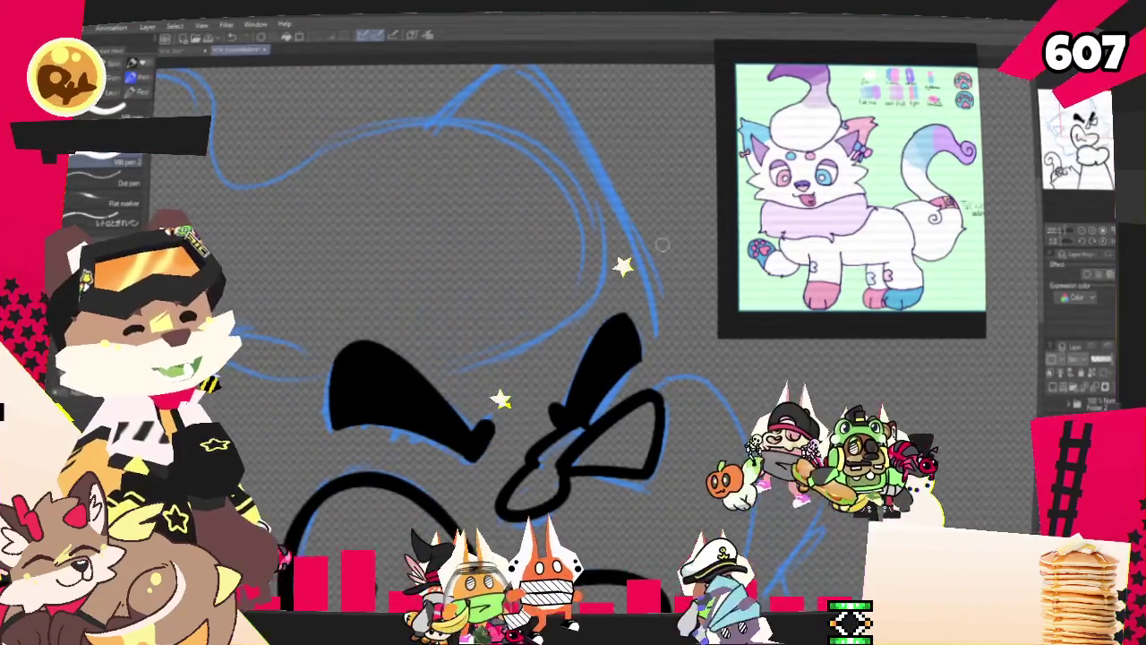
left_click_drag(663, 244, 815, 250)
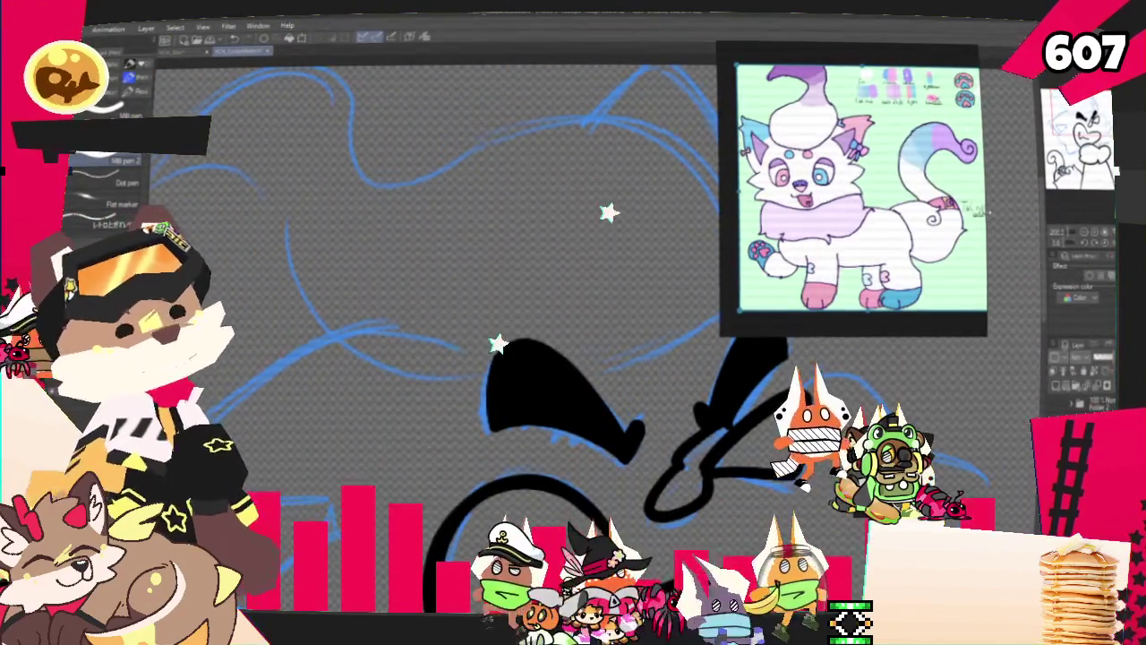
left_click_drag(573, 322, 465, 269)
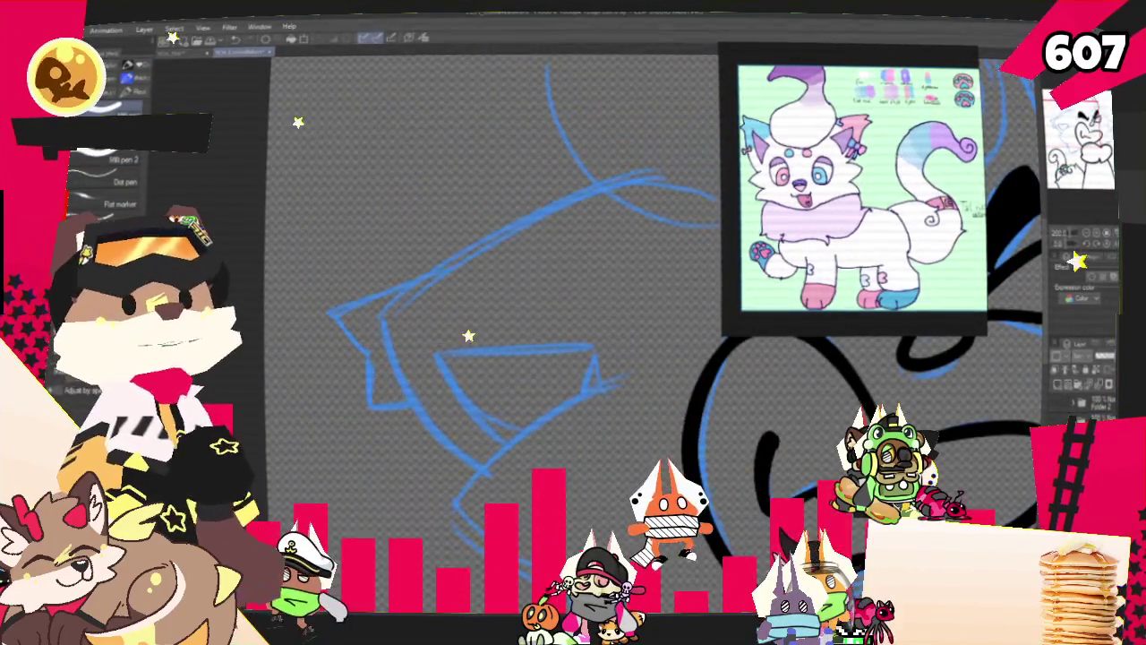
Trace the ear's outer edge from a downward hook along the blue sketch
left_click_drag(573, 322, 636, 240)
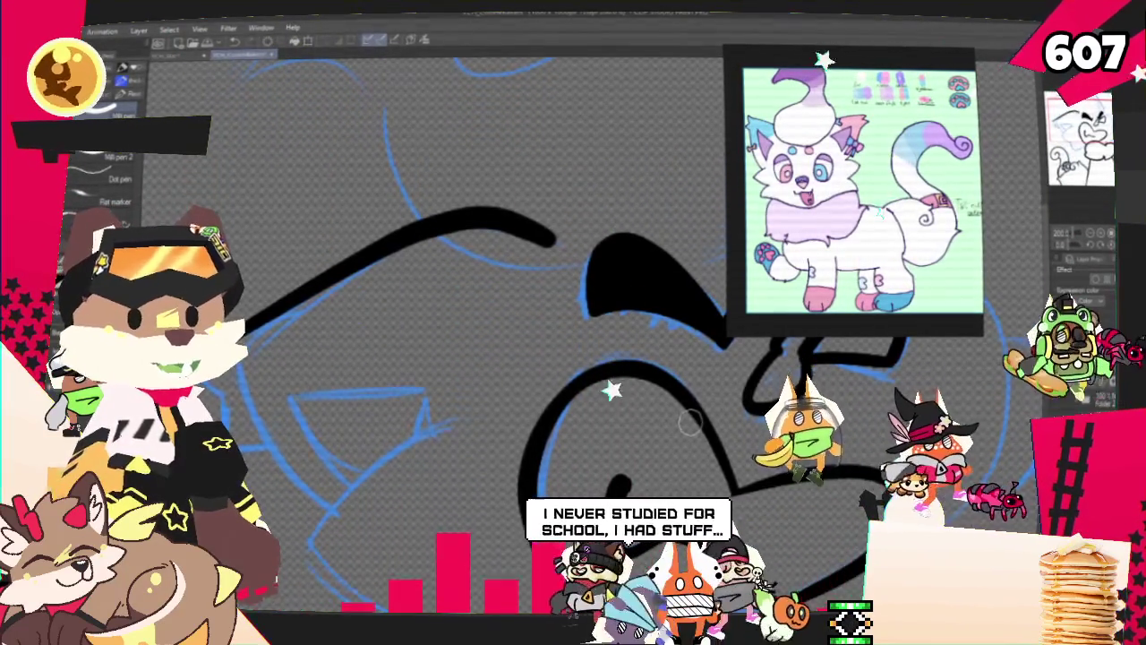
scroll(689, 421, "down", 3)
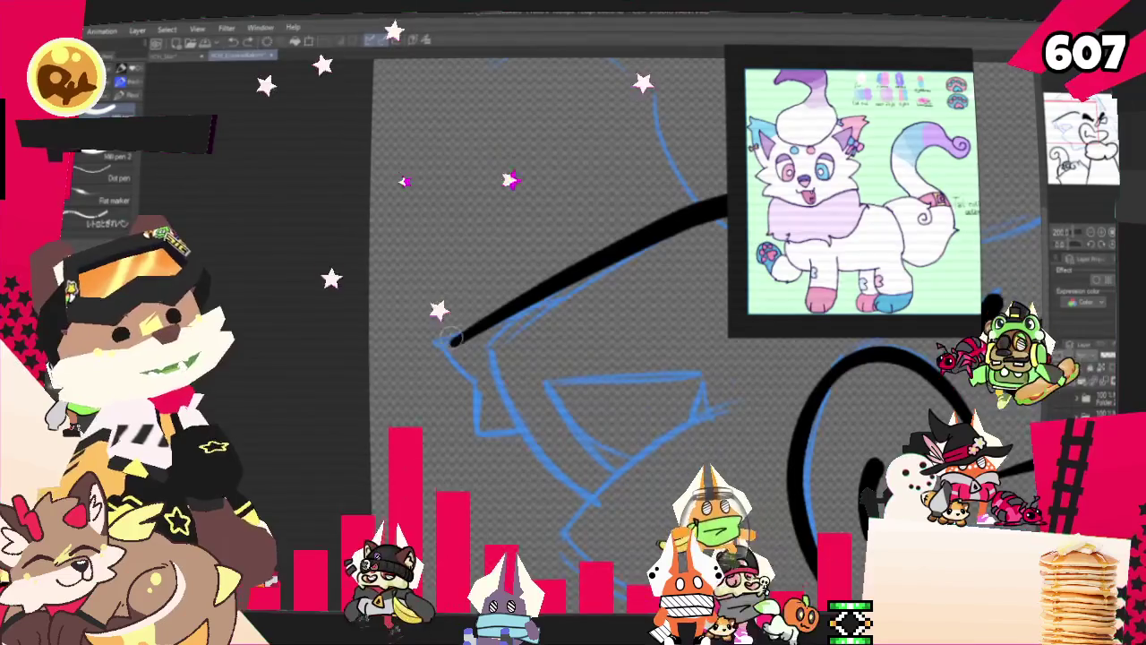
left_click_drag(441, 344, 475, 385)
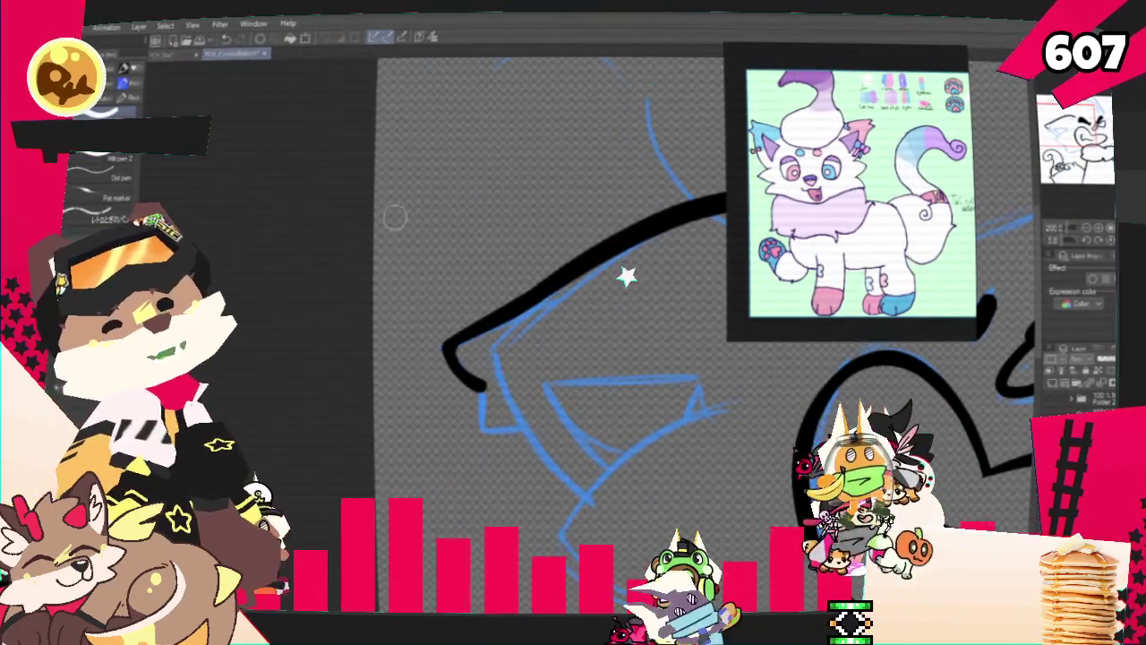
left_click_drag(480, 389, 600, 491)
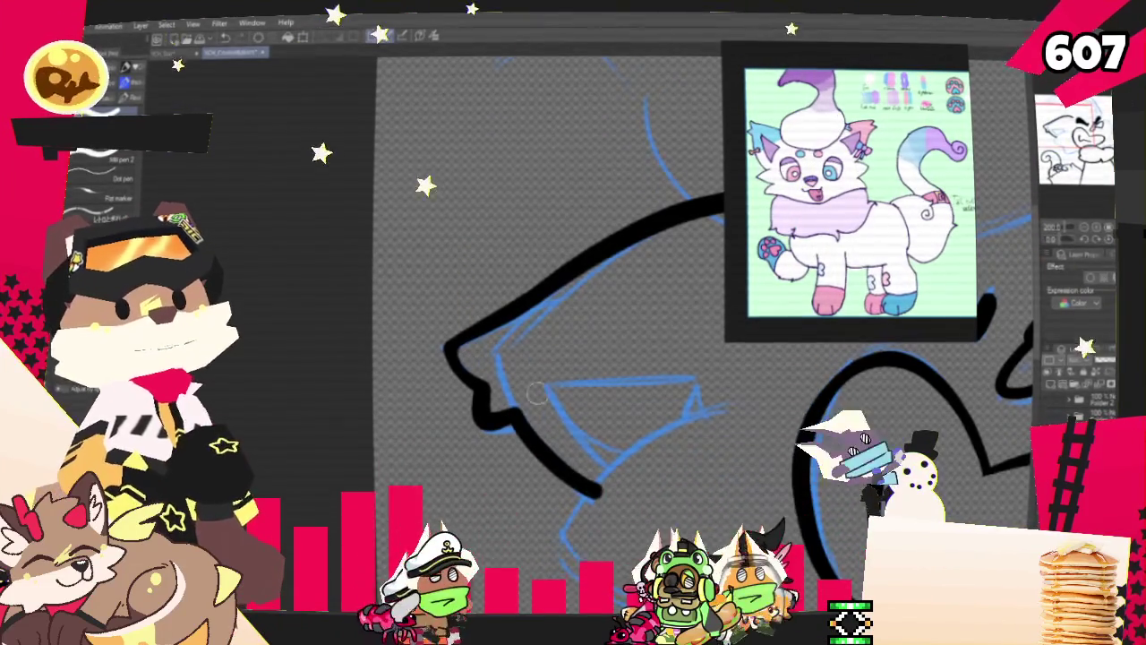
Replace the weak inner-ear line with a bolder horizontal stroke, then pan below the ear
left_click_drag(535, 379, 620, 474)
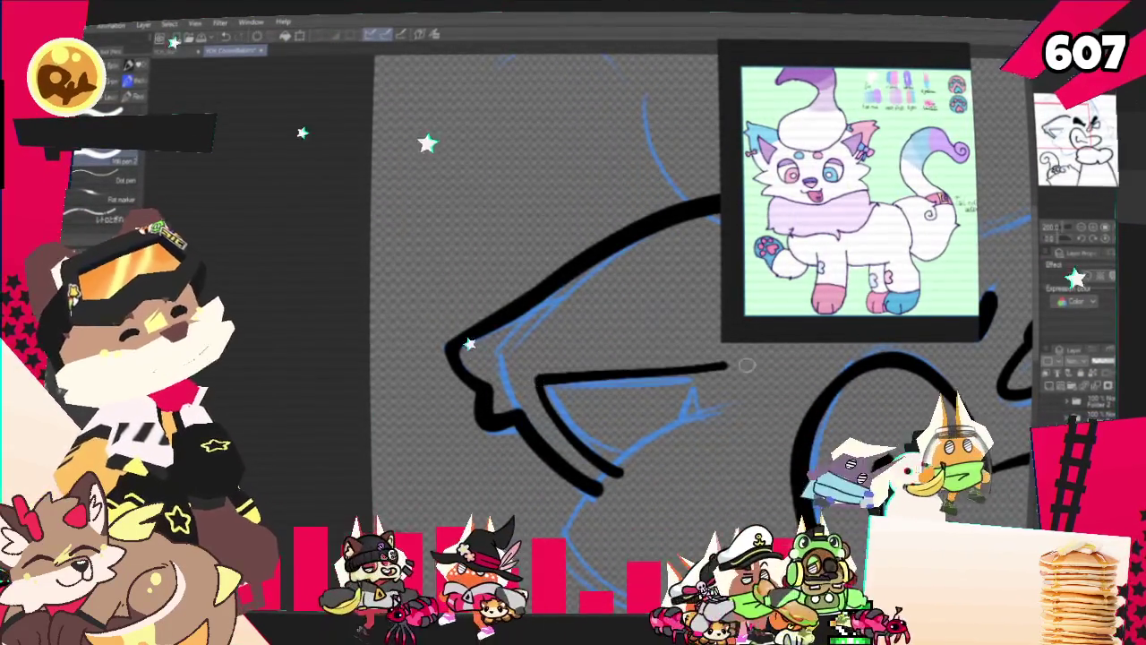
key("ctrl+z")
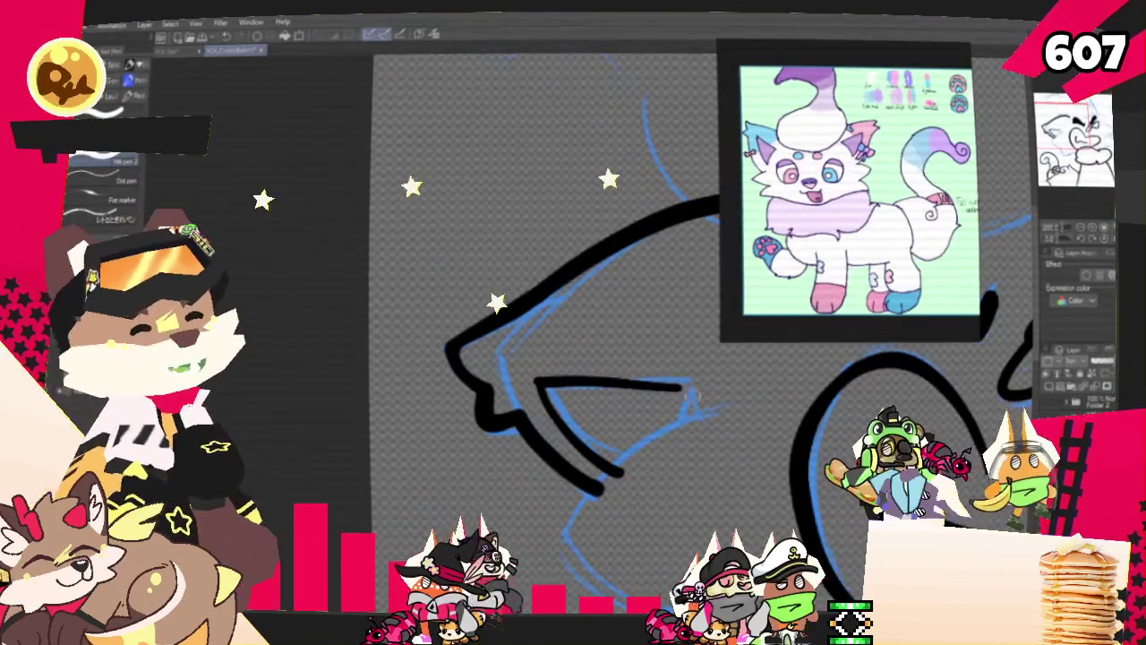
key("ctrl+z")
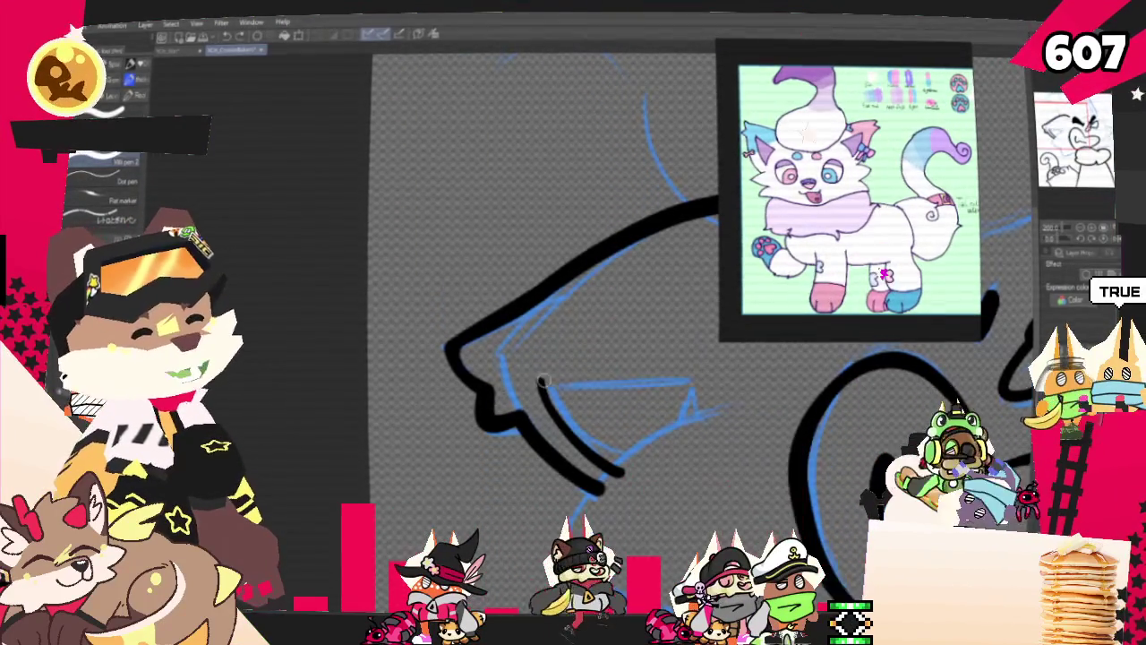
left_click_drag(537, 385, 717, 385)
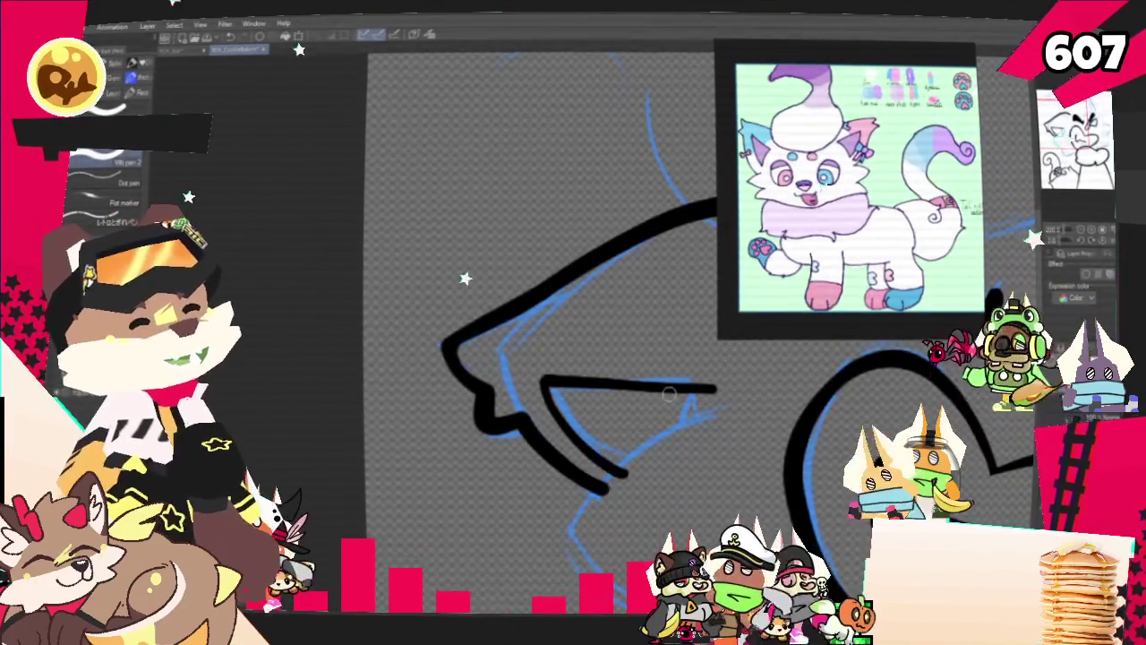
left_click_drag(668, 393, 570, 305)
left_click_drag(642, 302, 592, 191)
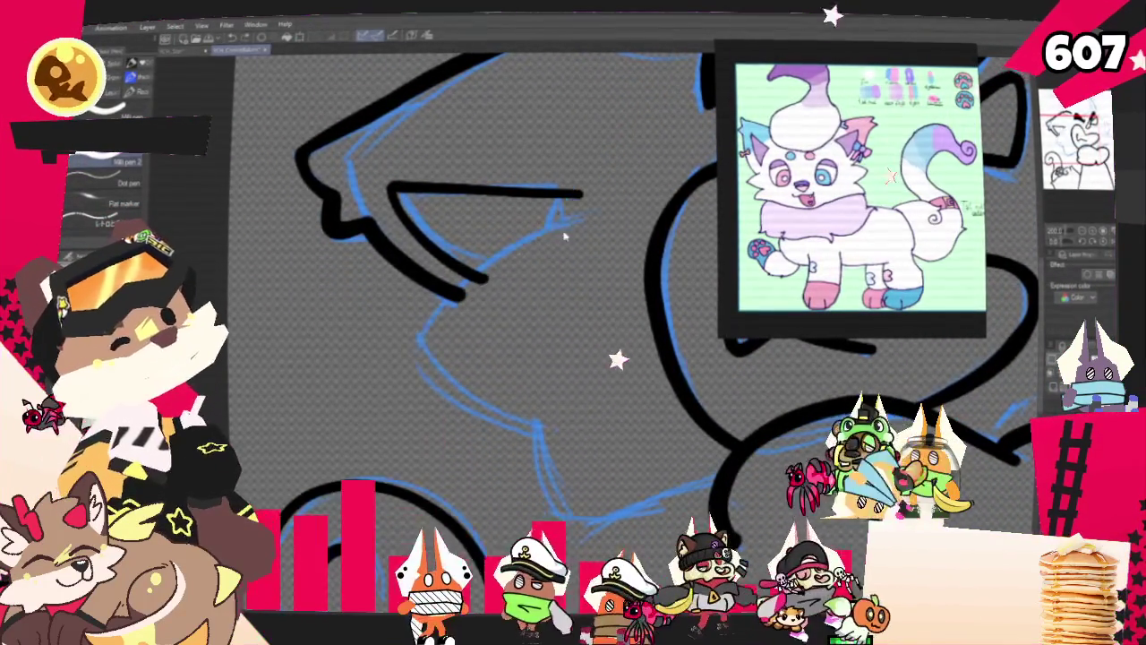
Try diagonal strokes curving down into the head, then undo them
left_click_drag(429, 320, 582, 222)
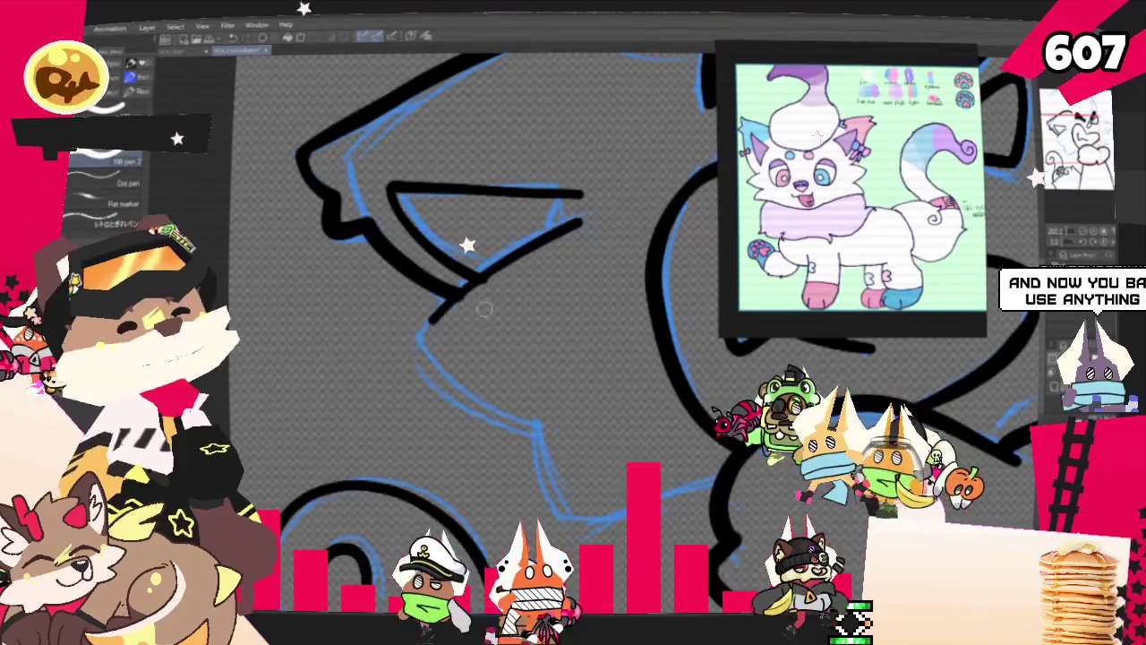
mouse_move(588, 217)
left_mouse_down()
mouse_move(417, 345)
mouse_move(536, 432)
left_mouse_up()
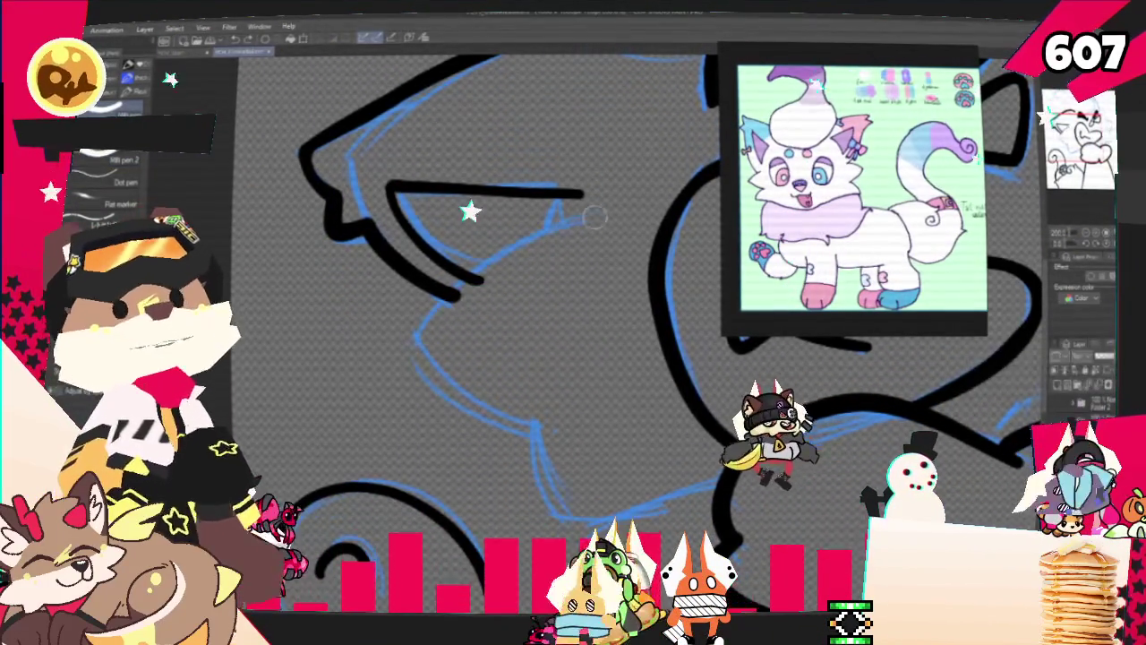
key("ctrl+z")
key("ctrl+z")
mouse_move(600, 219)
left_mouse_down()
mouse_move(432, 311)
mouse_move(548, 400)
mouse_move(555, 430)
left_mouse_up()
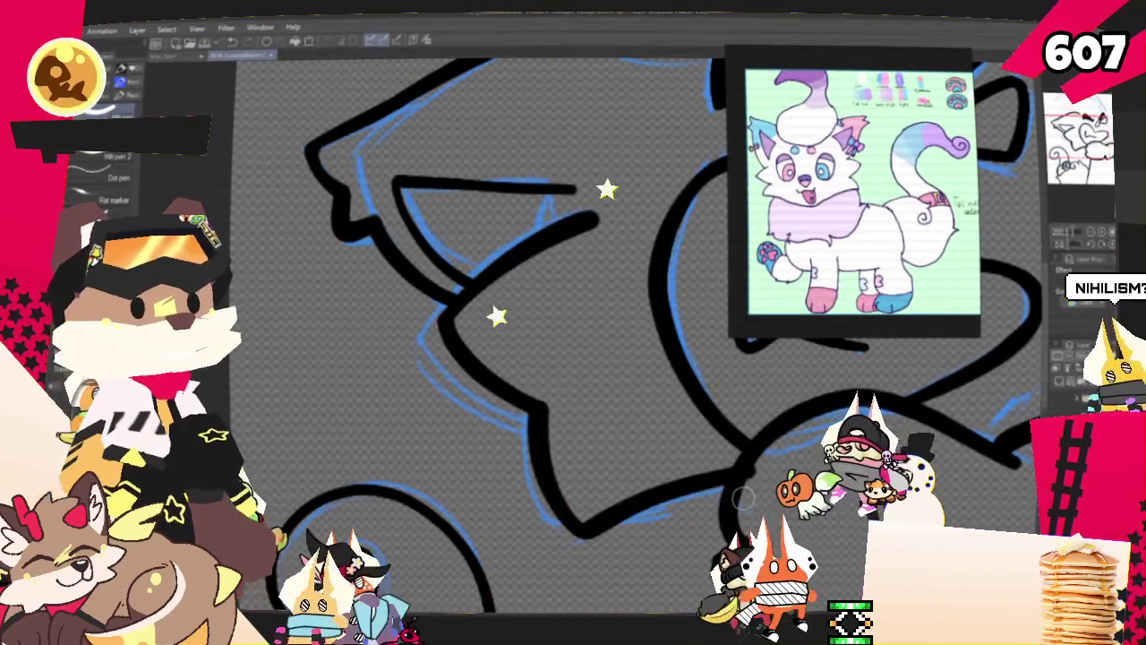
key("ctrl+z")
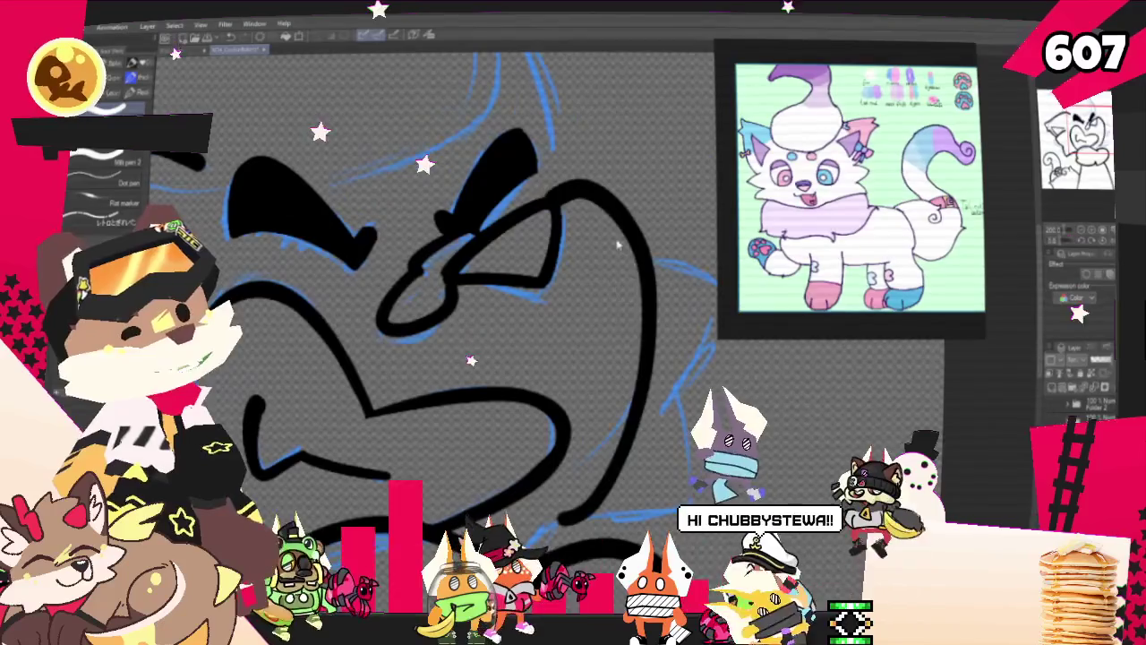
key("ctrl+z")
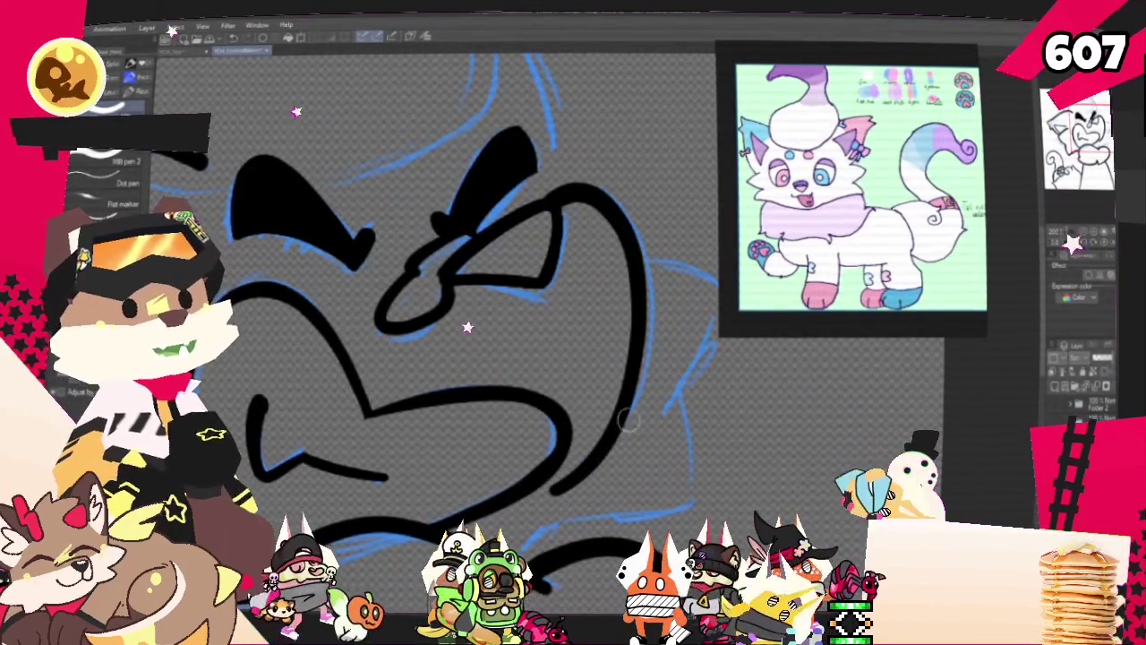
Ink the curved upper-right face outline and a line along the lower-face blue guide
scroll(430, 296, "down", 2)
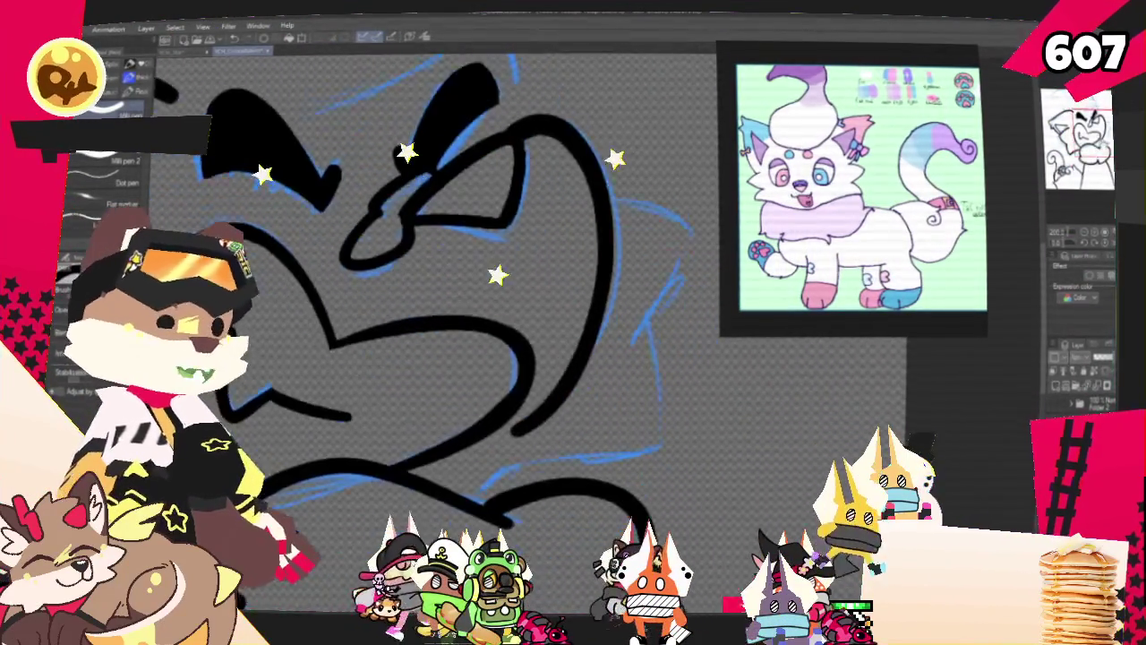
scroll(430, 295, "down", 2)
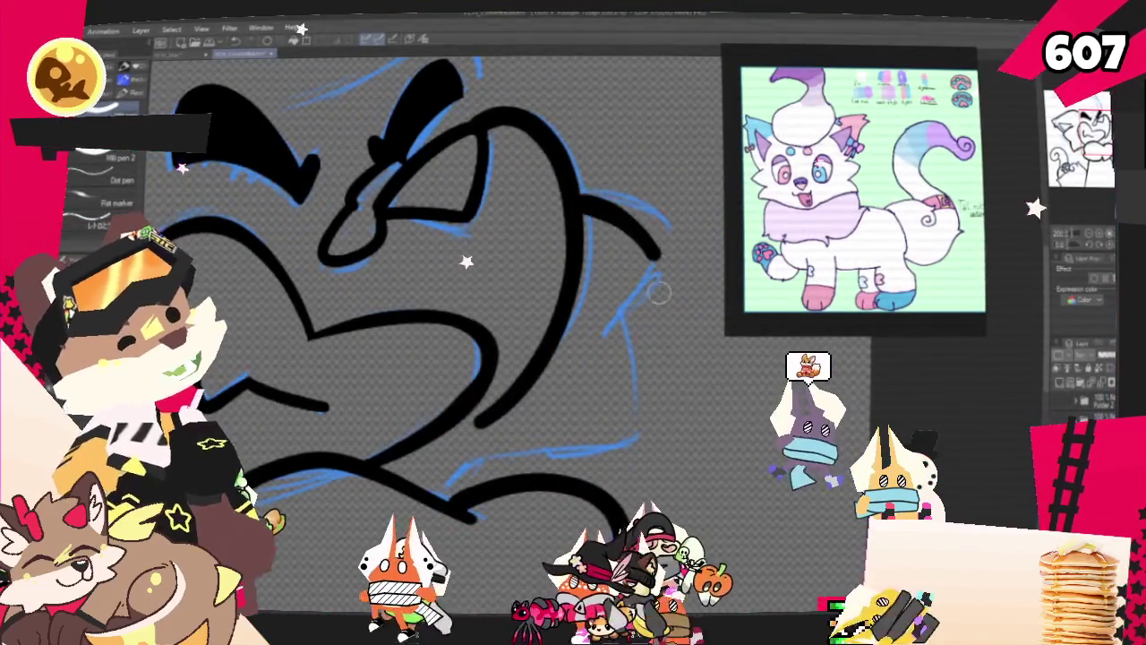
mouse_move(584, 208)
left_mouse_down()
mouse_move(661, 243)
mouse_move(616, 333)
left_mouse_up()
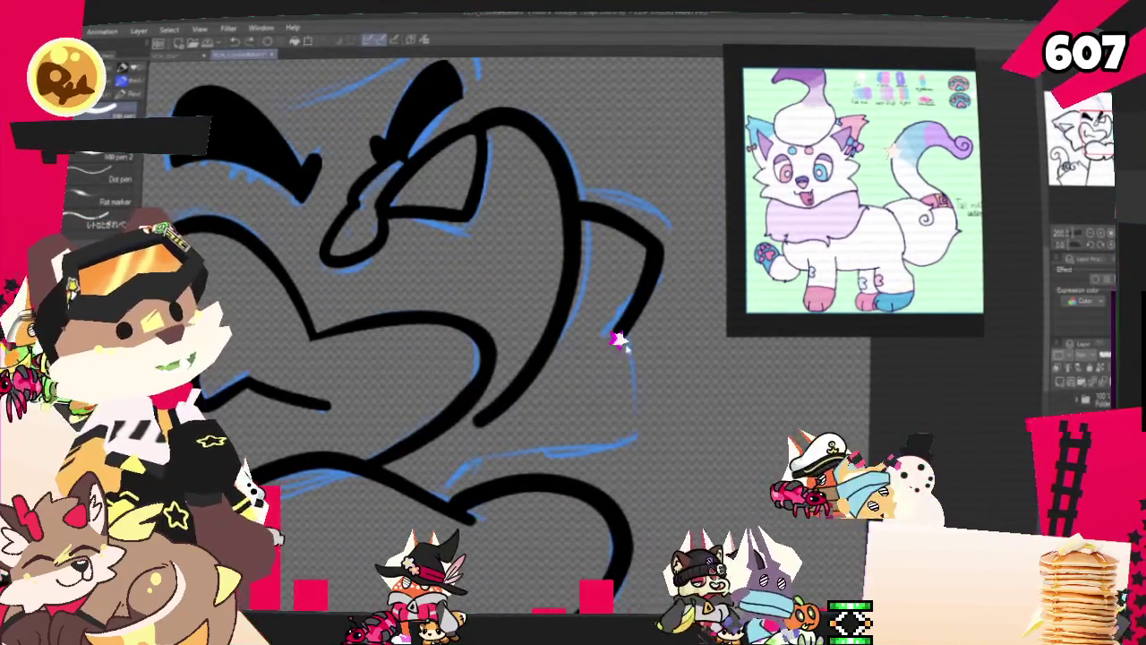
left_click_drag(620, 453, 461, 467)
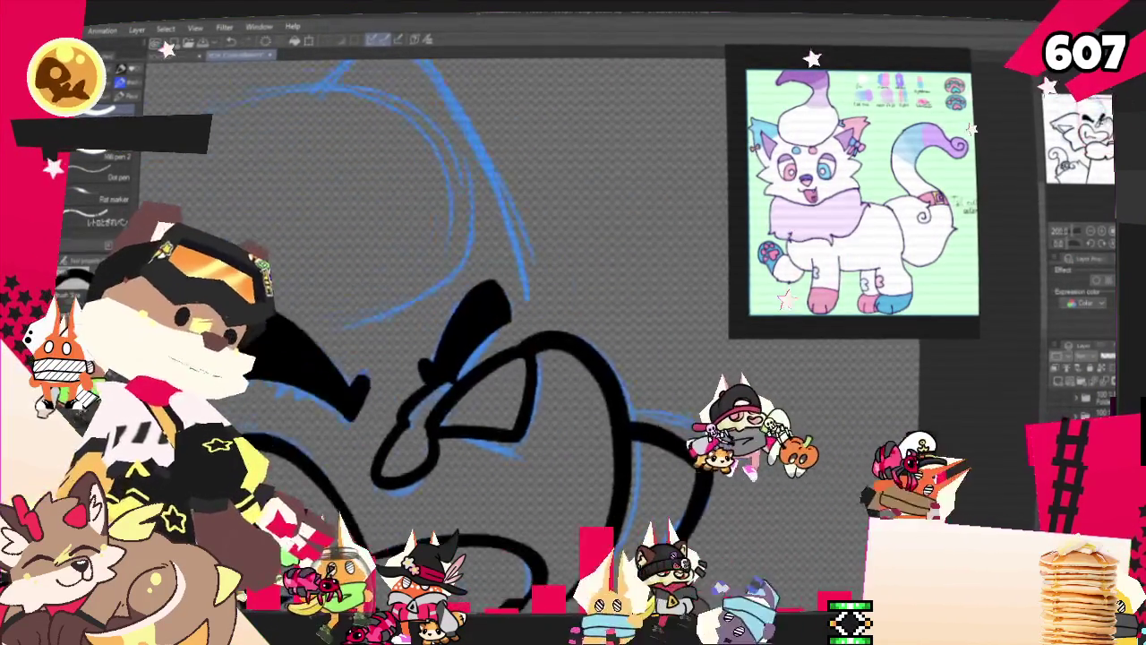
Draw the head-top arc down the right side, redoing it until smooth
scroll(501, 358, "up", 5)
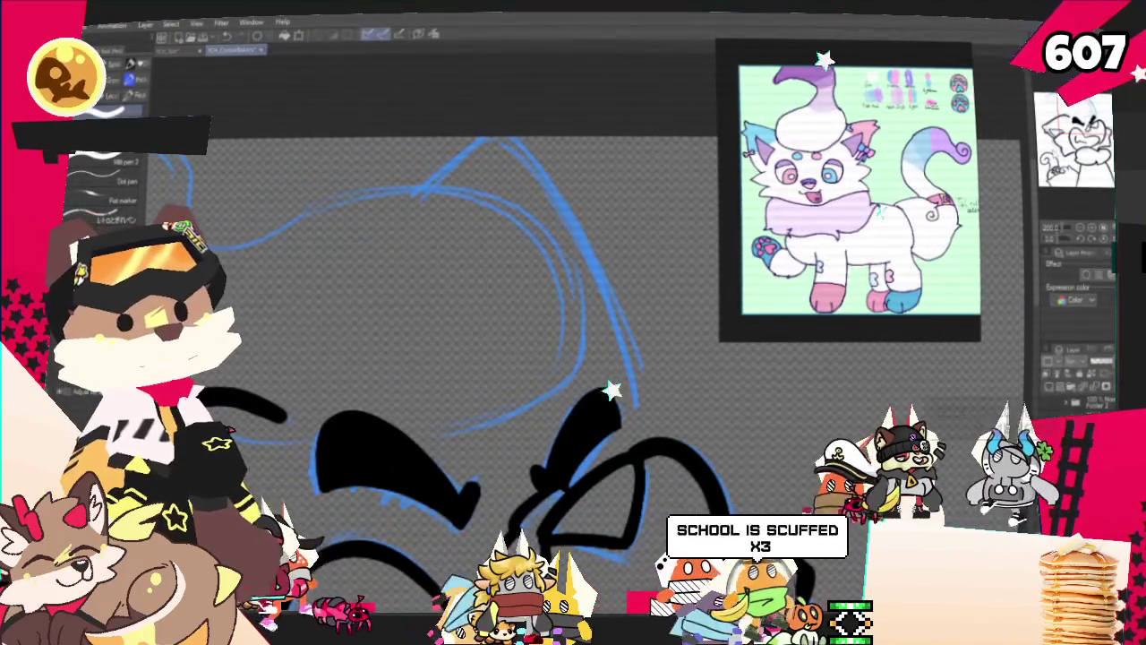
scroll(501, 358, "up", 2)
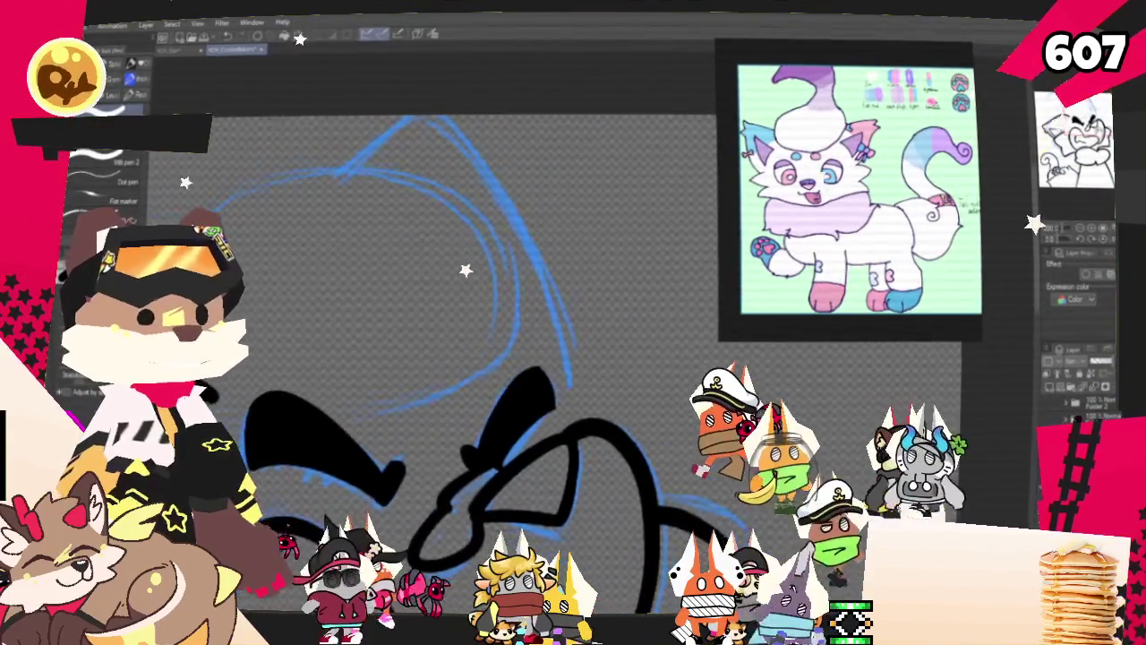
scroll(483, 224, "down", 1)
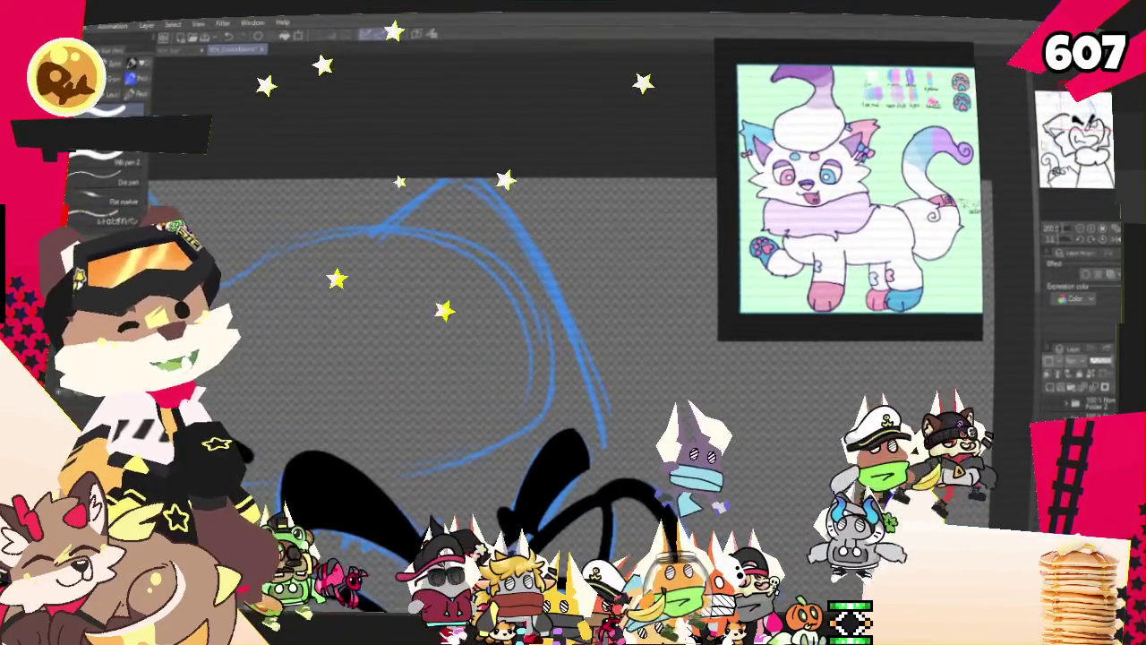
mouse_move(383, 242)
left_mouse_down()
mouse_move(538, 264)
mouse_move(611, 501)
left_mouse_up()
key("ctrl+z")
left_click_drag(383, 243, 618, 484)
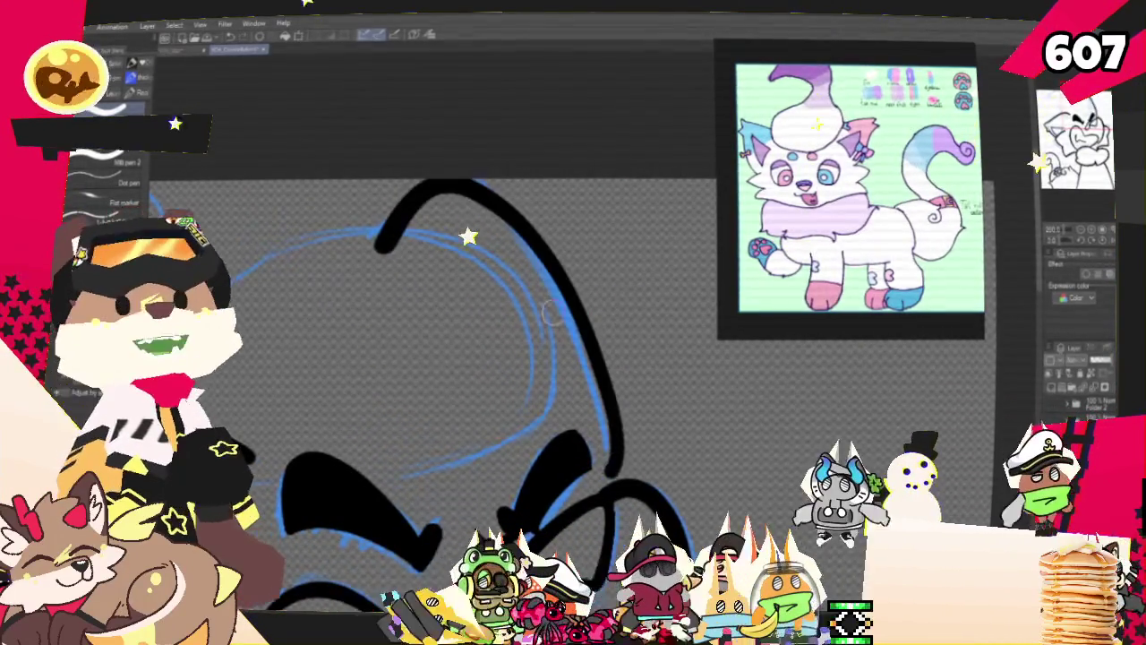
key("ctrl+z")
left_click_drag(377, 259, 627, 475)
key("ctrl+z")
left_click_drag(378, 266, 609, 439)
key("ctrl+z")
mouse_move(384, 260)
left_mouse_down()
mouse_move(475, 184)
mouse_move(631, 479)
left_mouse_up()
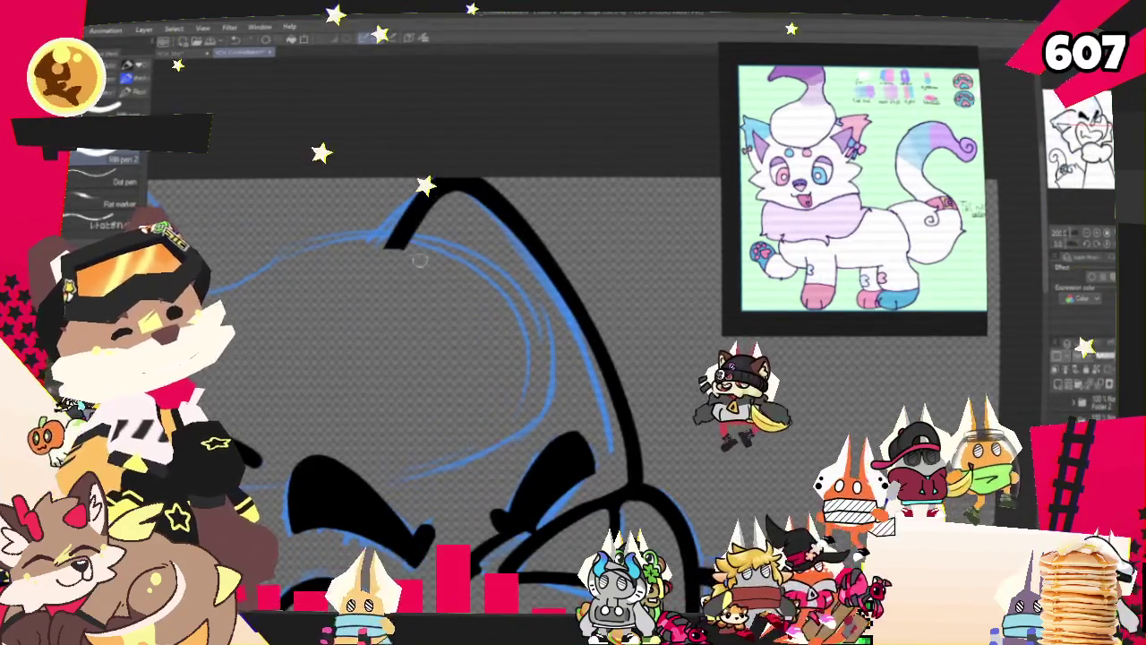
Ink the curve down the upper-left of the head, removing the loop at its end
scroll(406, 266, "down", 5)
scroll(402, 313, "down", 3)
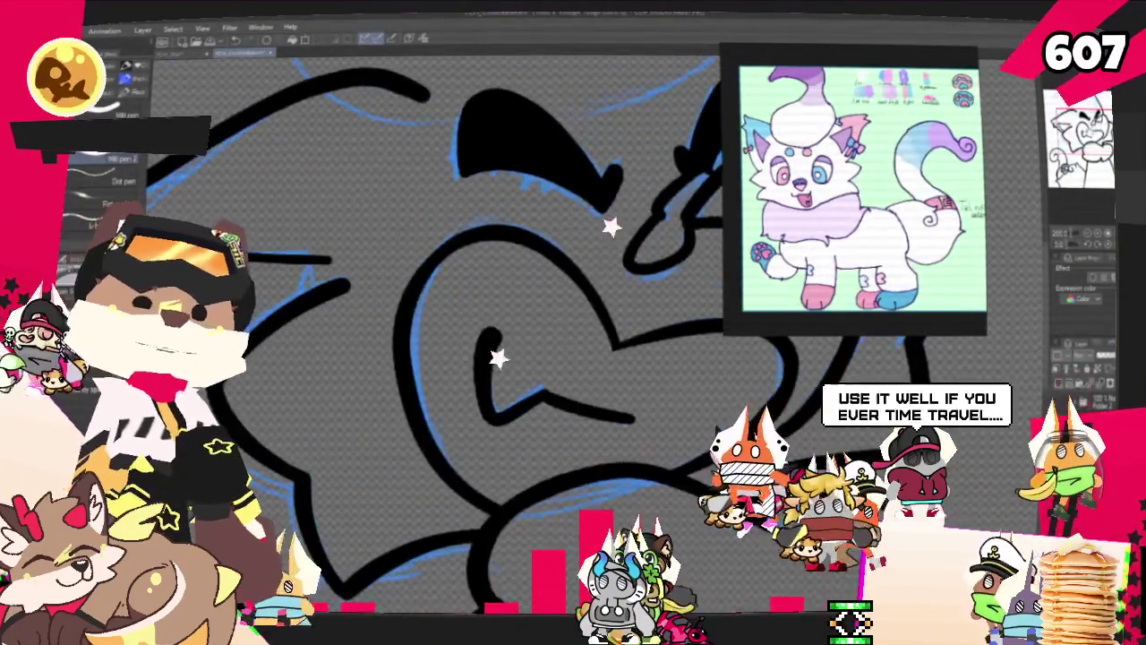
scroll(448, 313, "up", 2)
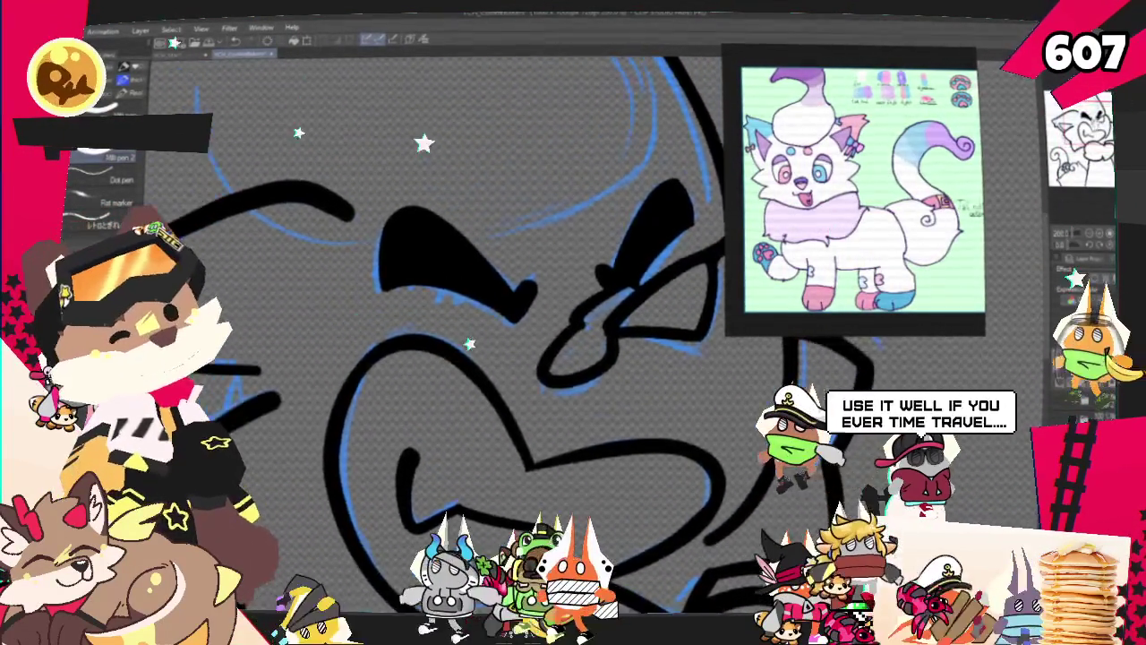
scroll(430, 341, "up", 4)
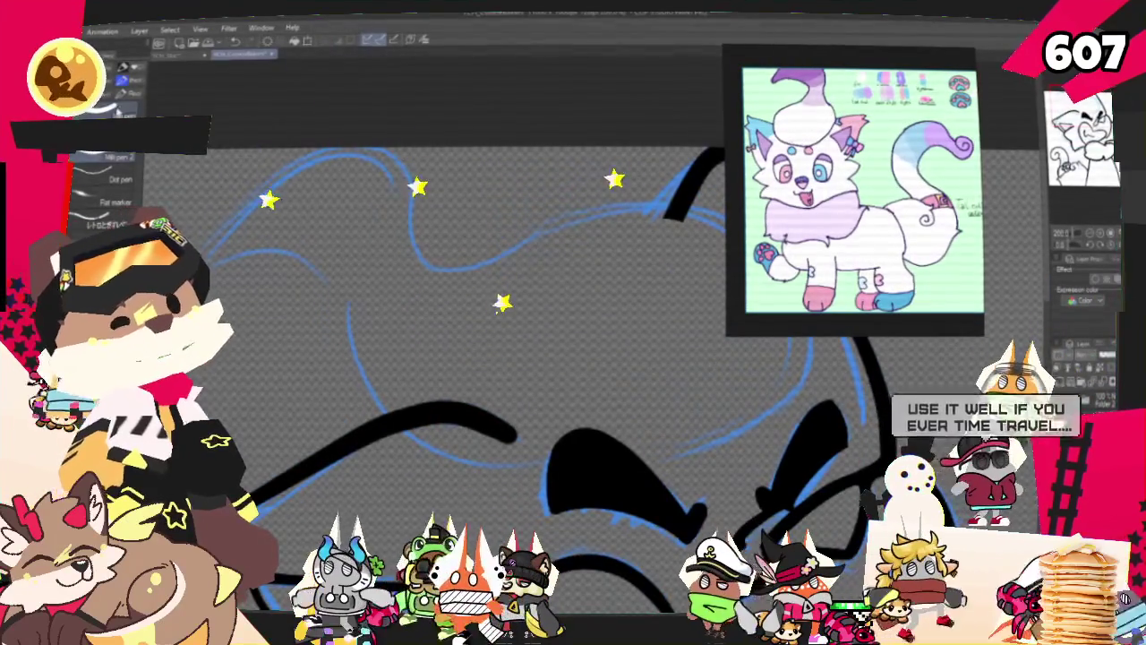
scroll(501, 340, "down", 3)
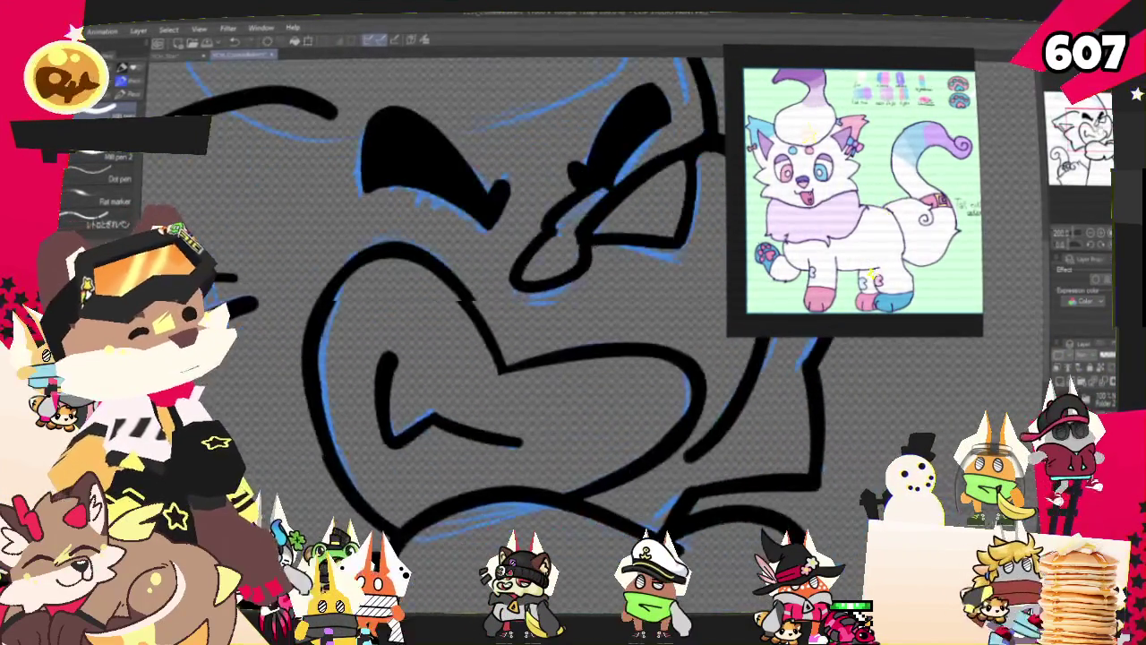
scroll(501, 340, "up", 2)
scroll(501, 341, "up", 2)
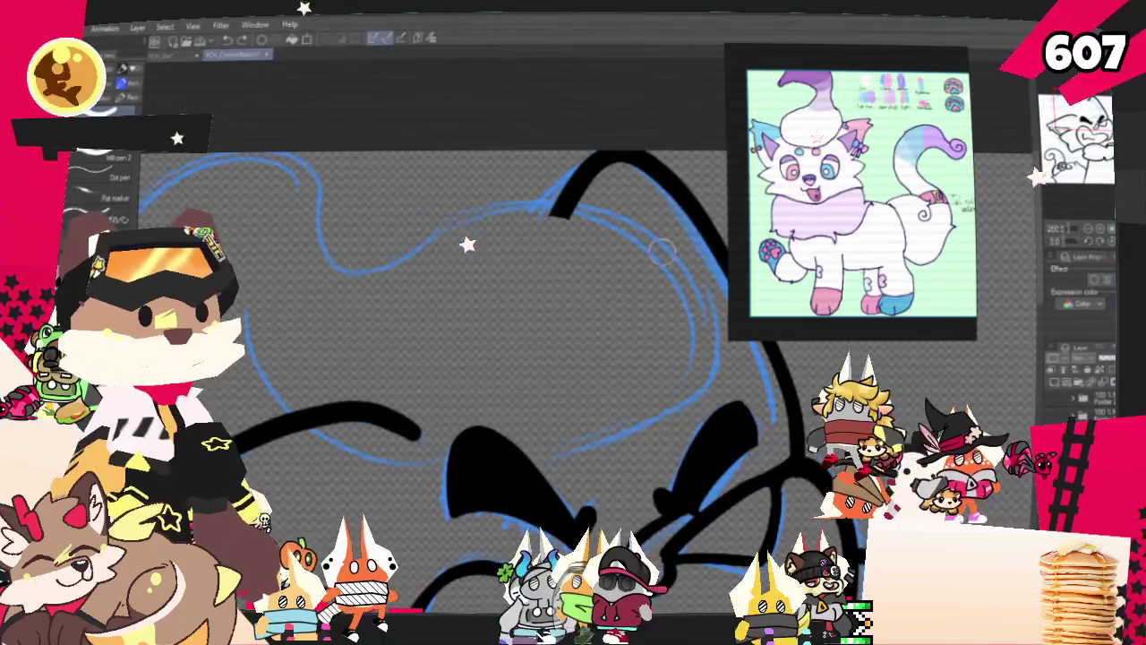
scroll(573, 358, "up", 2)
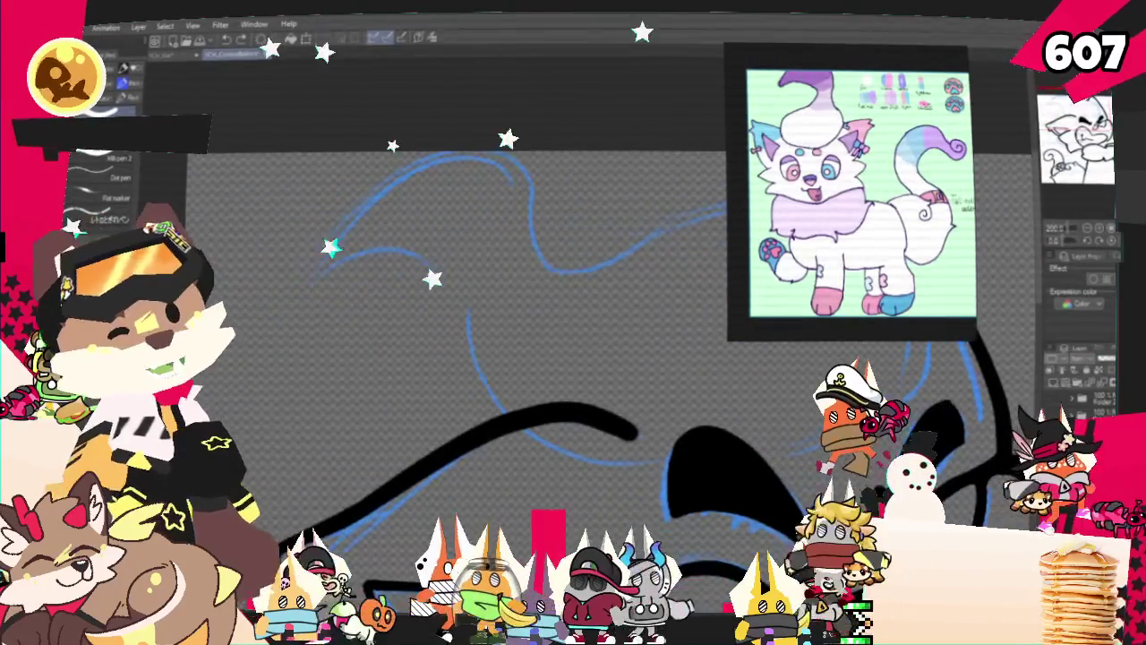
scroll(381, 207, "down", 1)
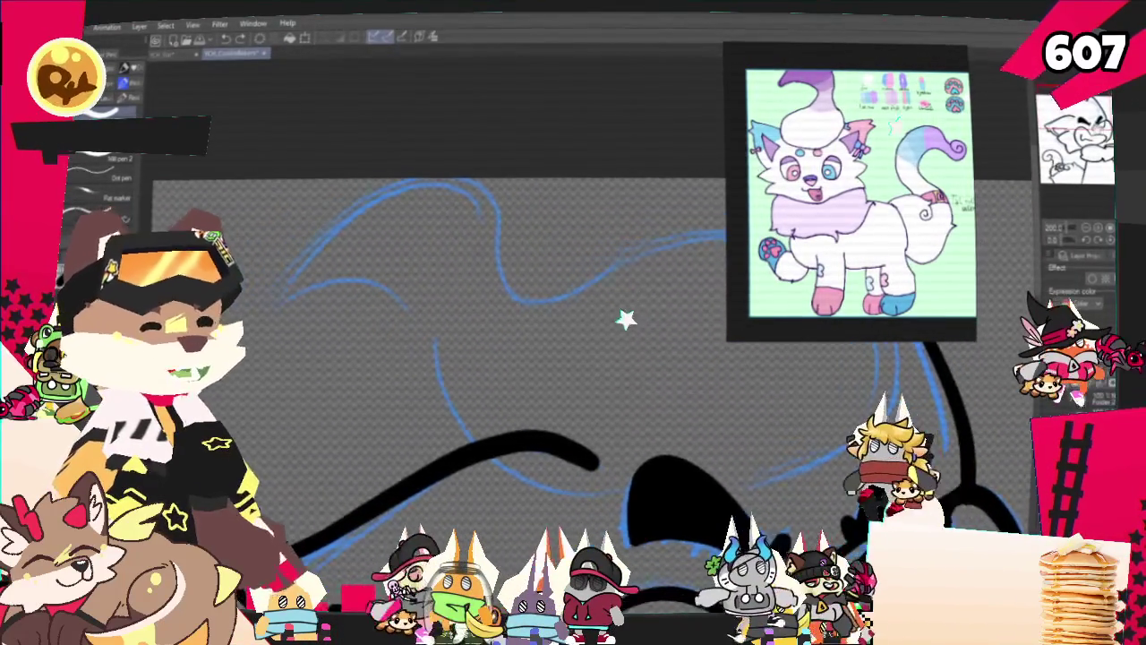
left_click_drag(367, 194, 439, 435)
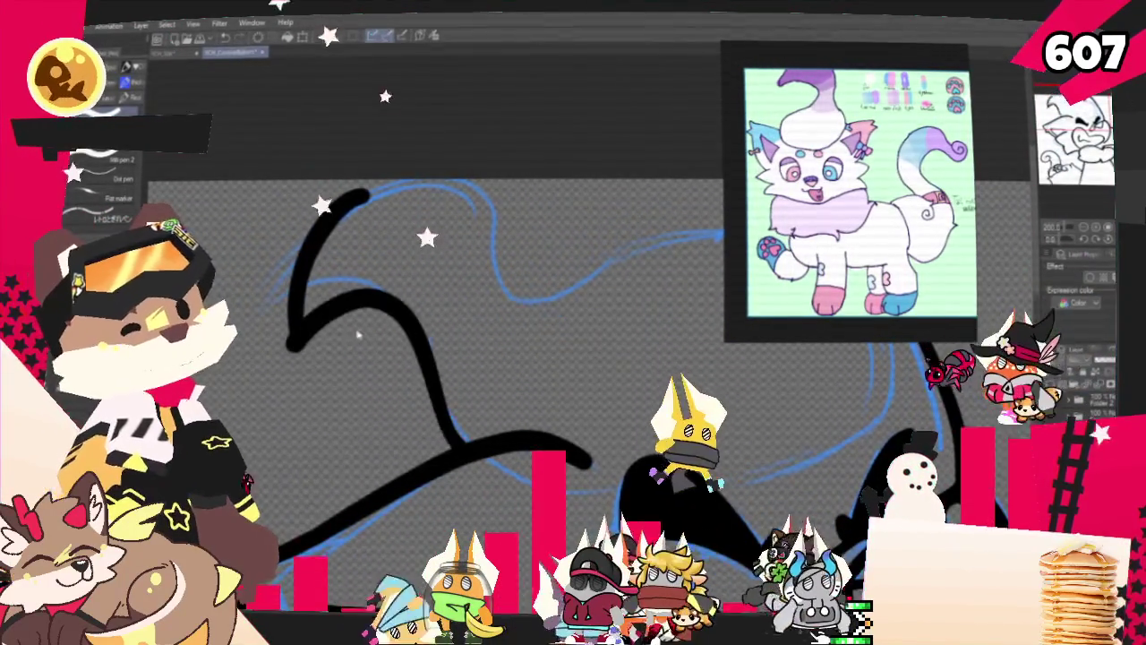
key("ctrl+z")
Finish the ear with a sharp V-shaped tip from the arc's end
left_click_drag(291, 340, 502, 414)
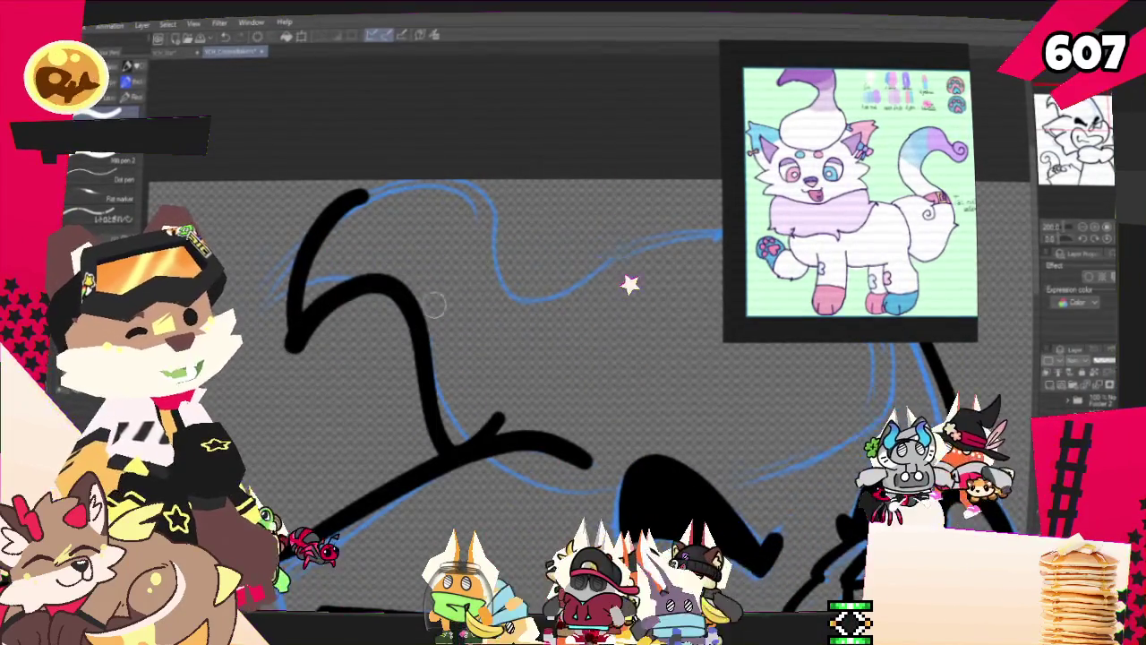
key("ctrl+z")
left_click_drag(285, 351, 444, 461)
key("ctrl+z")
left_click_drag(287, 354, 394, 276)
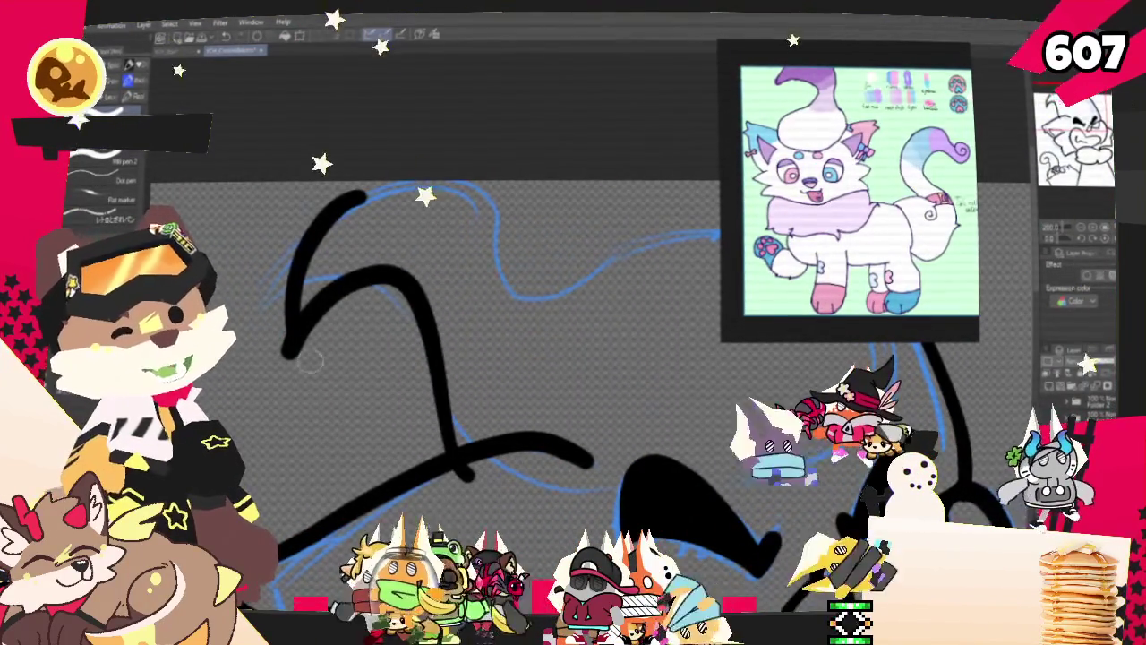
key("ctrl+z")
left_click_drag(295, 349, 401, 282)
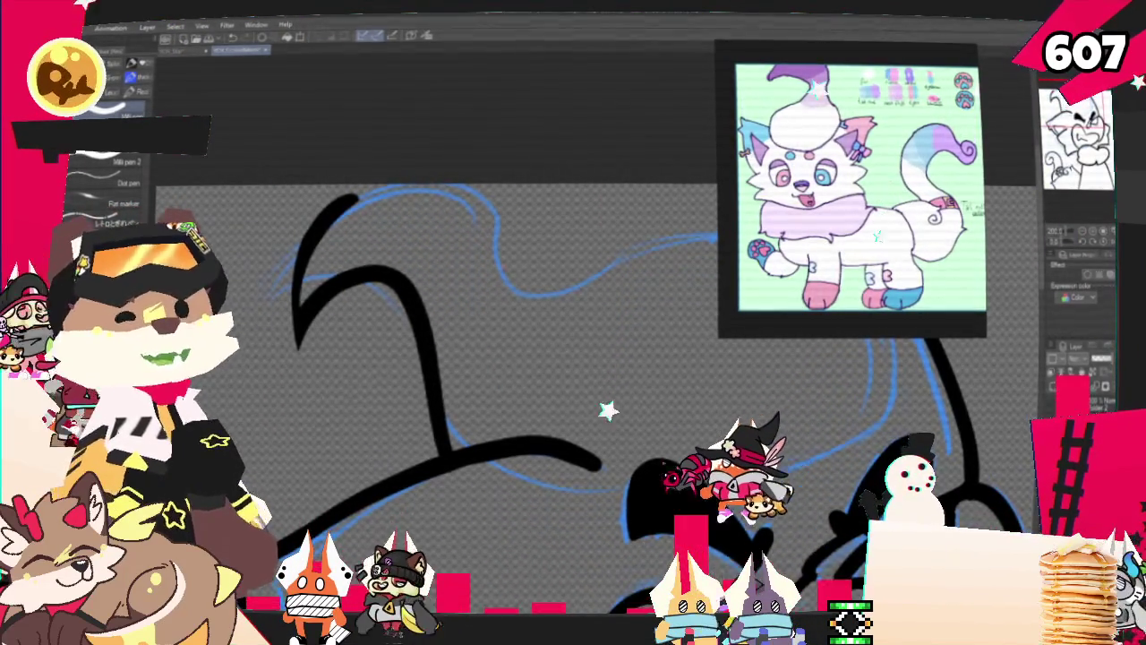
Ink the short top-of-head curve and the long right-side contour, redrawing once
scroll(430, 403, "up", 2)
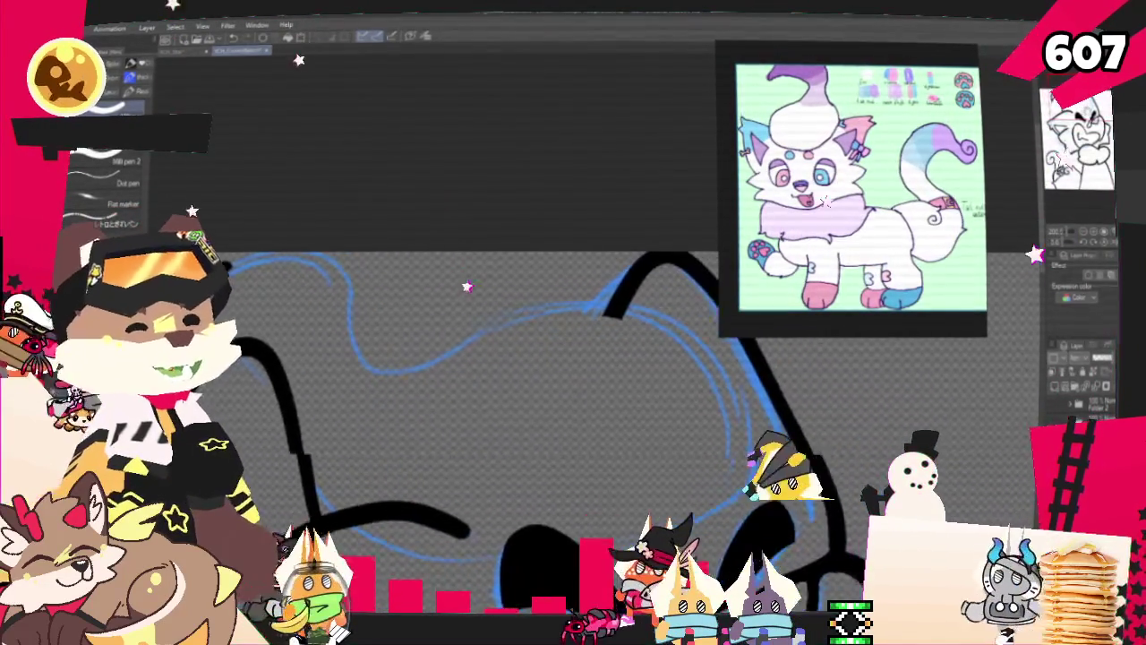
scroll(501, 376, "down", 3)
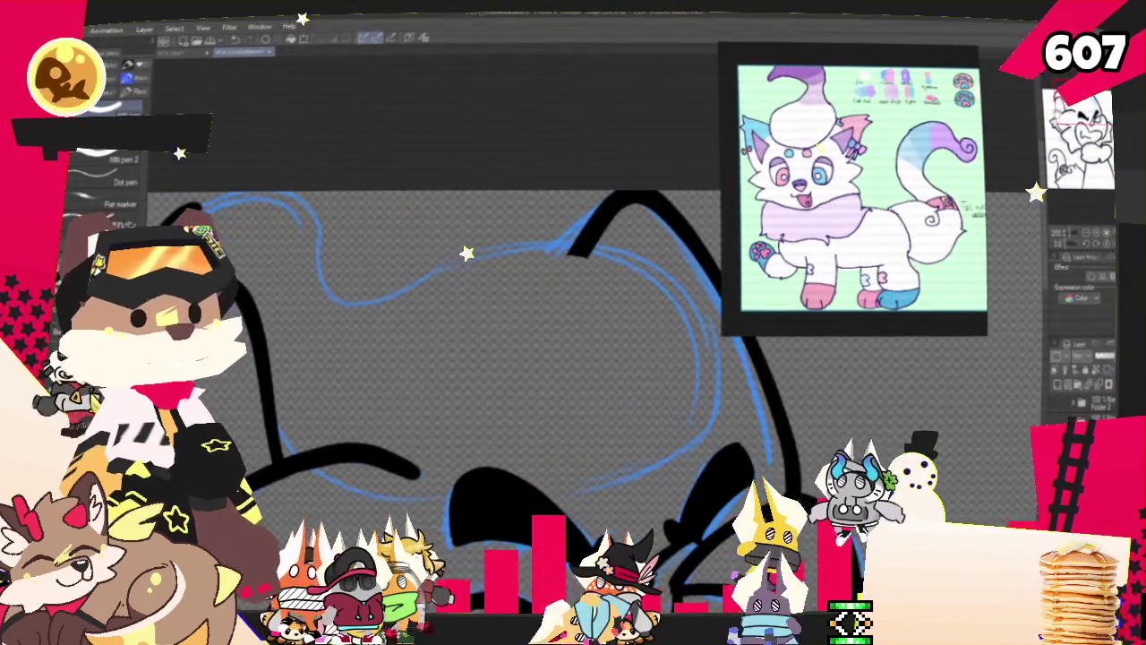
left_click_drag(464, 263, 584, 235)
left_click_drag(691, 284, 625, 483)
key("ctrl+z")
key("ctrl+z")
left_click_drag(486, 257, 582, 234)
left_click_drag(689, 289, 641, 485)
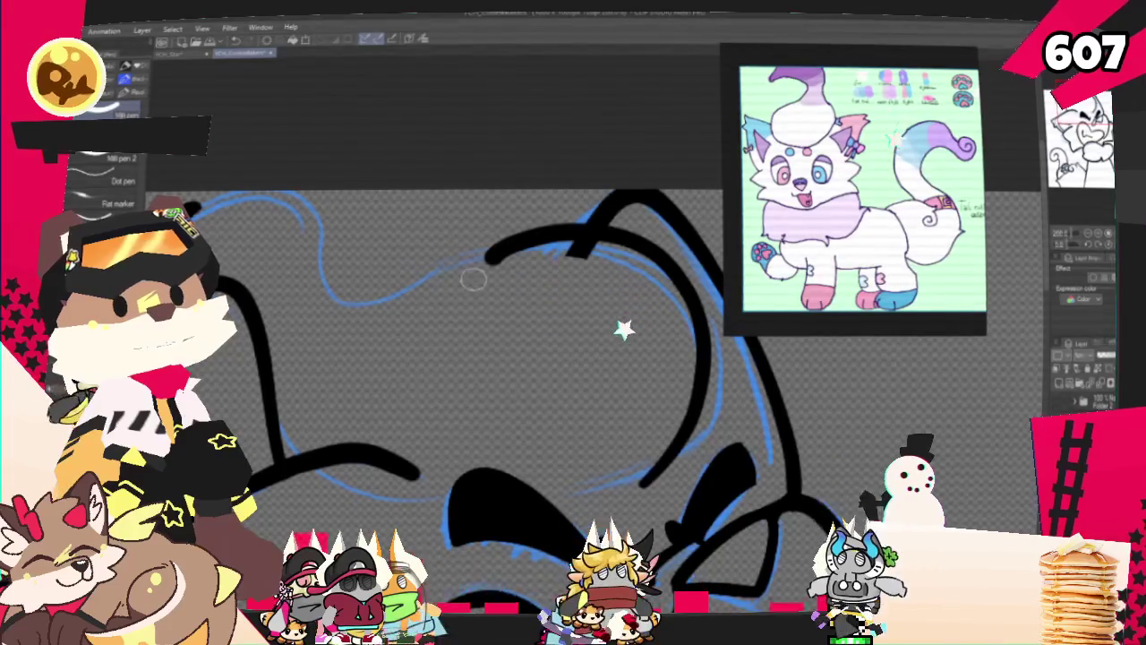
key("ctrl+z")
key("ctrl+z")
Retry both curves, settling on a top curve starting further left and a cleaner right contour
left_click_drag(404, 309, 582, 235)
left_click_drag(689, 287, 658, 470)
key("ctrl+z")
left_click_drag(690, 286, 657, 470)
key("ctrl+z")
left_click_drag(689, 286, 658, 470)
key("ctrl+z")
key("ctrl+z")
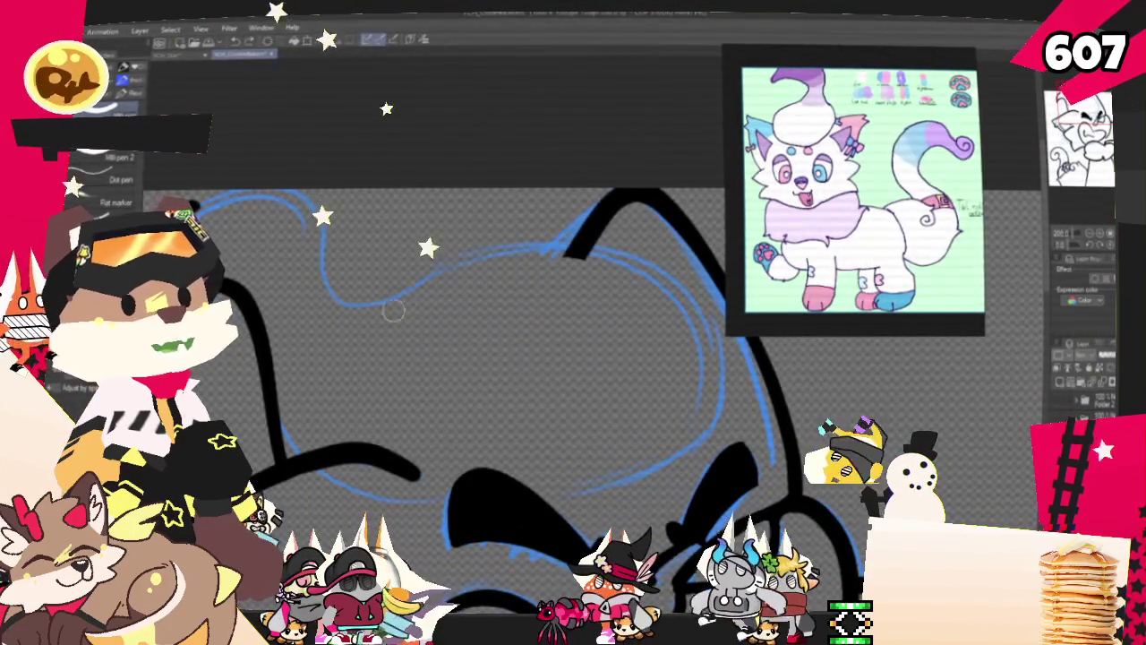
left_click_drag(404, 305, 578, 231)
left_click_drag(691, 273, 627, 474)
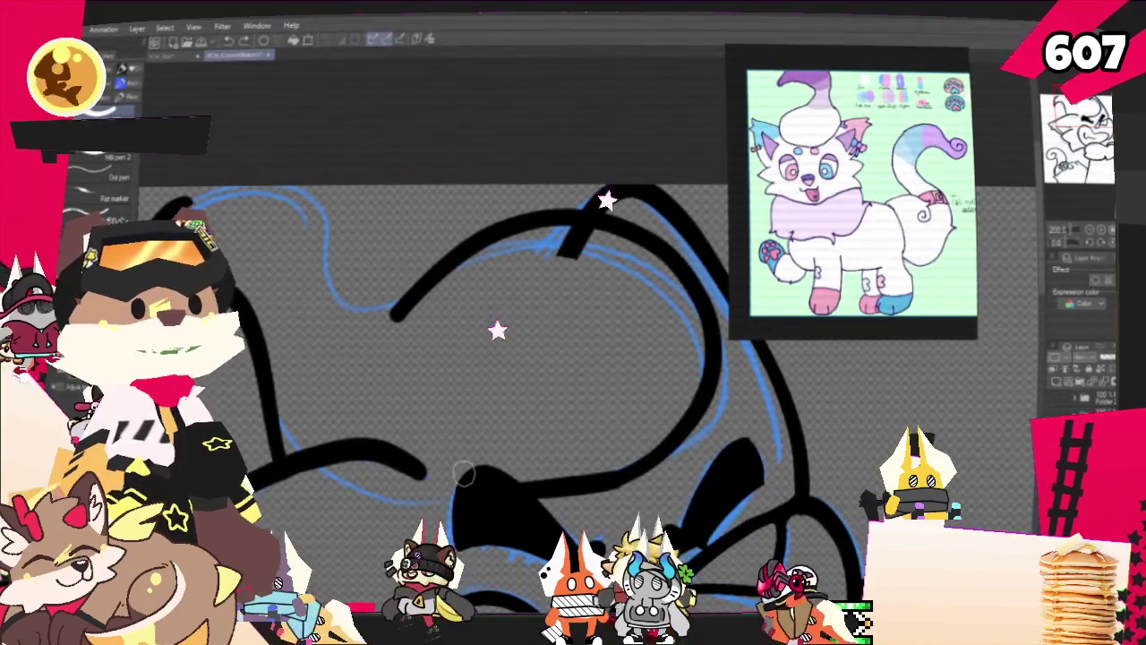
Fill the gap between the lower lines and join a curve to the stroke near the top
left_click_drag(473, 479, 359, 434)
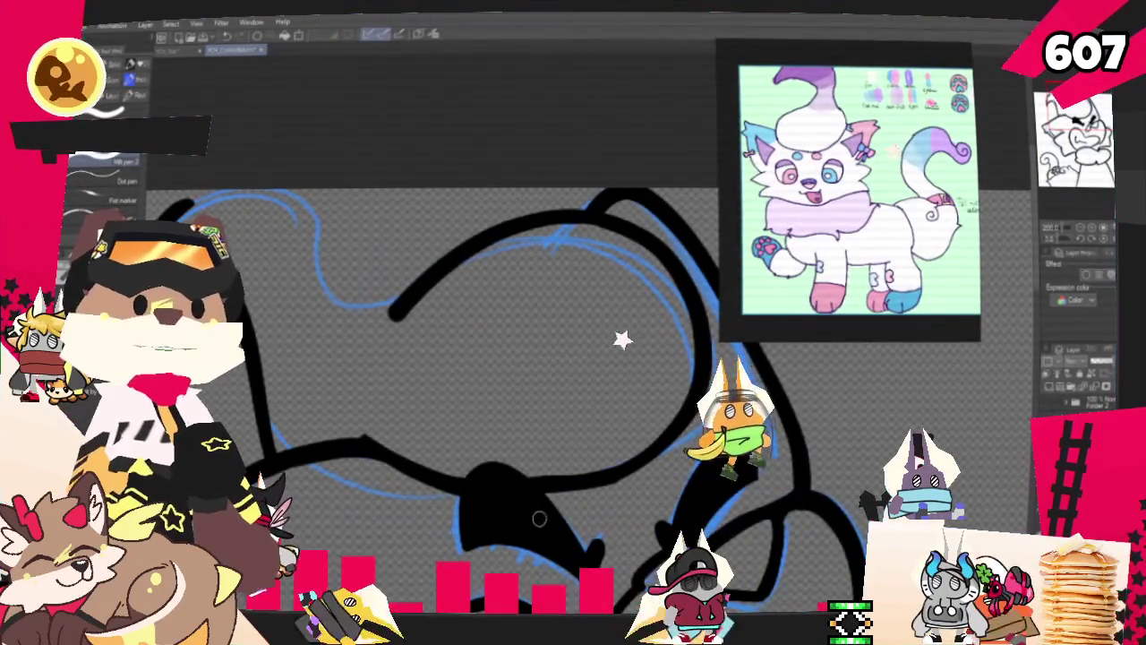
scroll(545, 510, "down", 5)
scroll(545, 358, "up", 5)
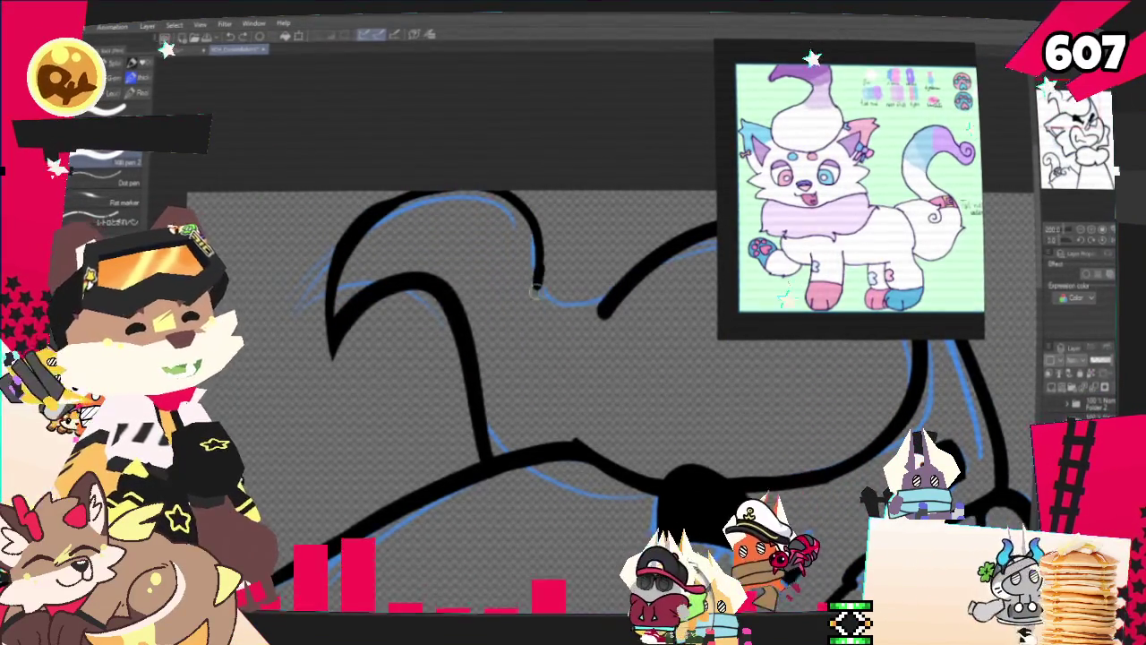
left_click_drag(538, 265, 598, 308)
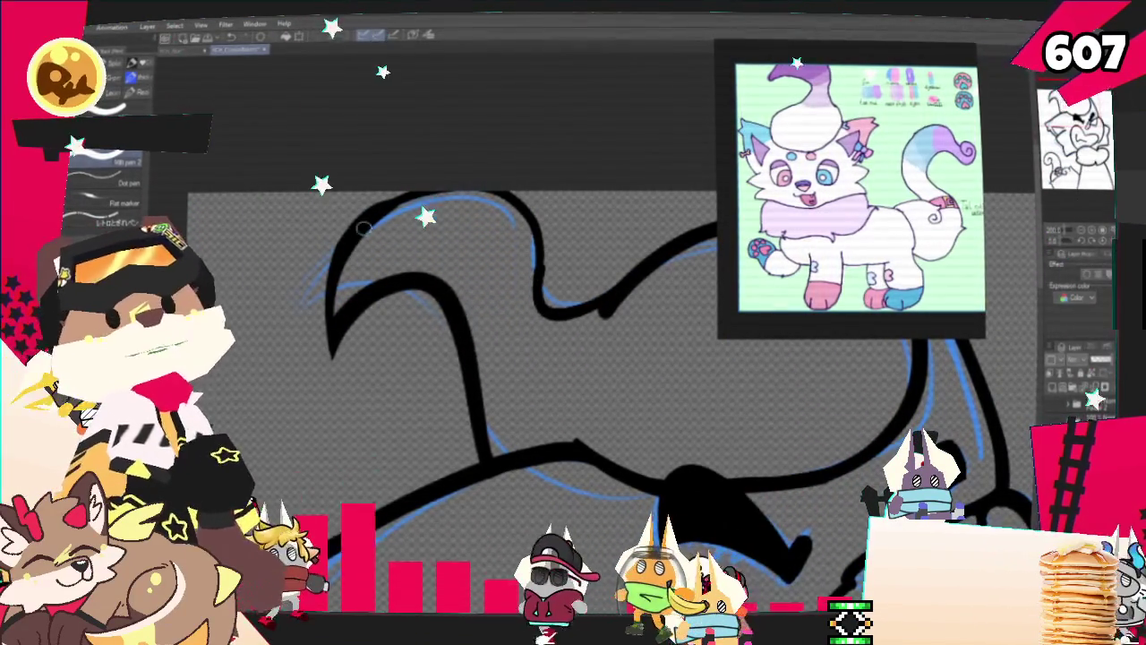
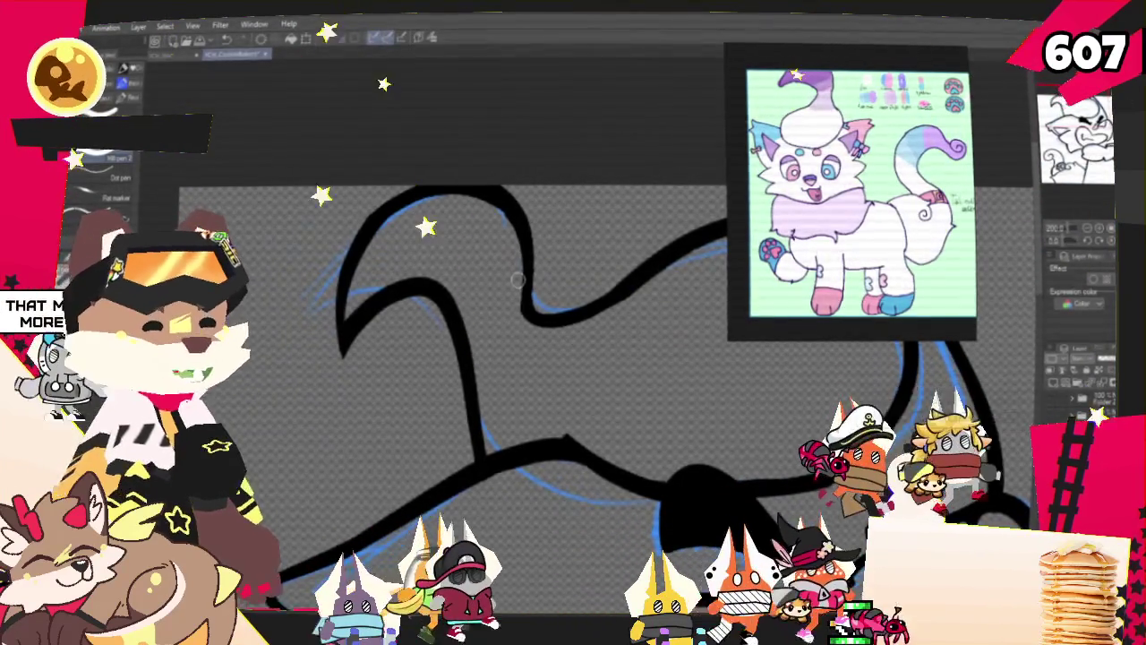
Ink the bone's looped right end and knobbed left end in black through the cat's ear
scroll(517, 279, "down", 5)
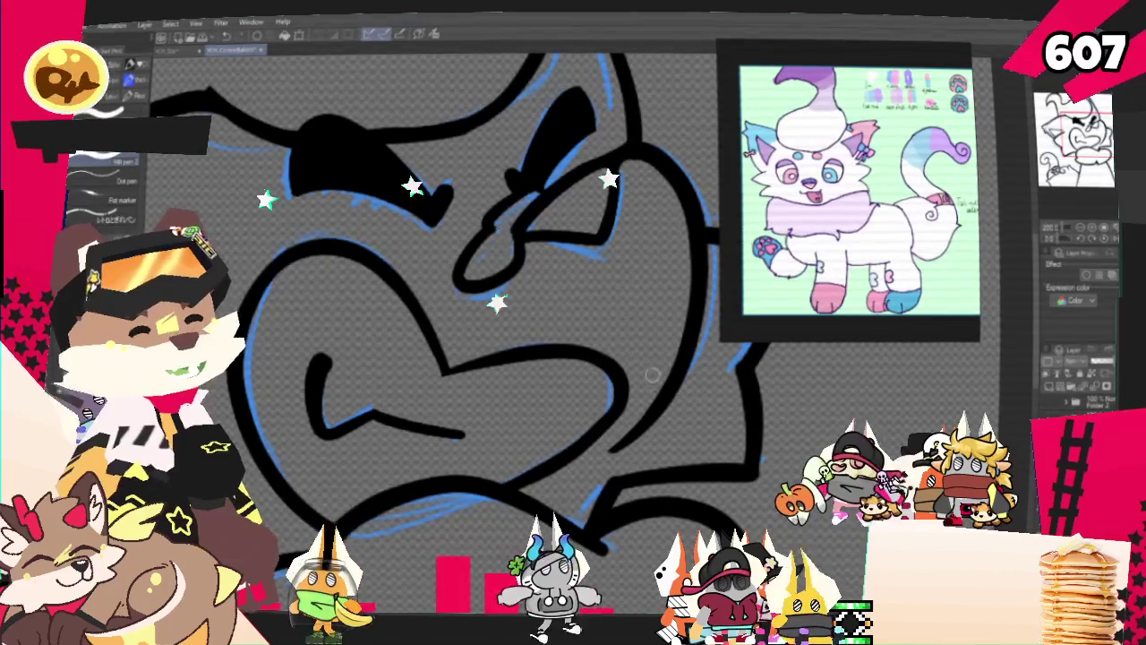
left_click_drag(573, 268, 653, 439)
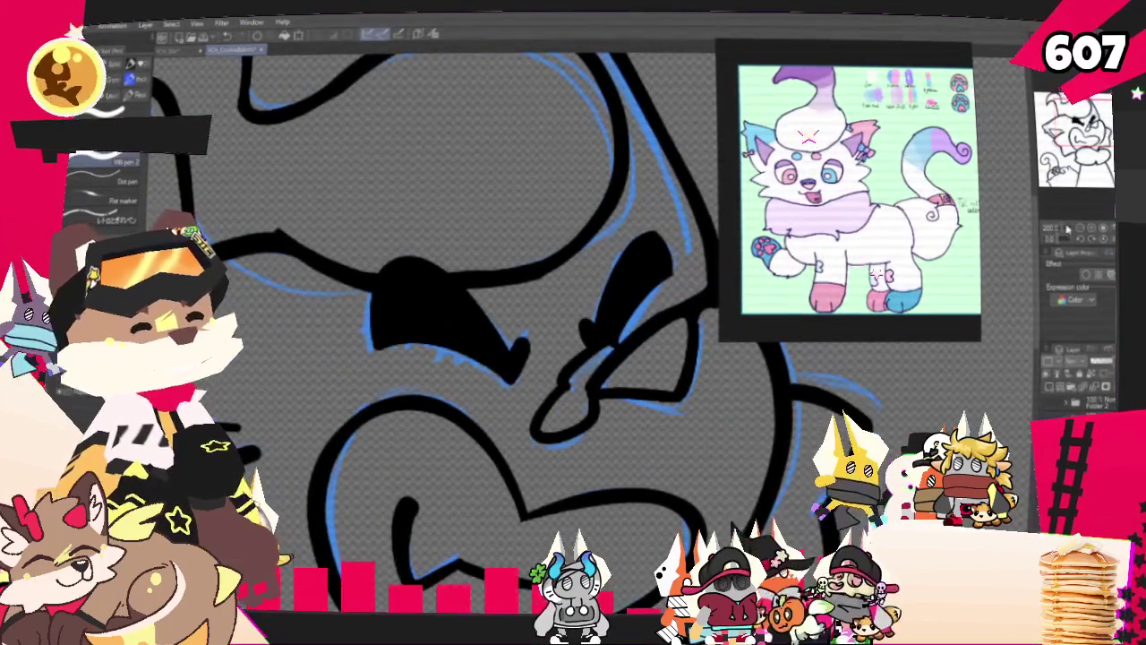
scroll(501, 358, "down", 3)
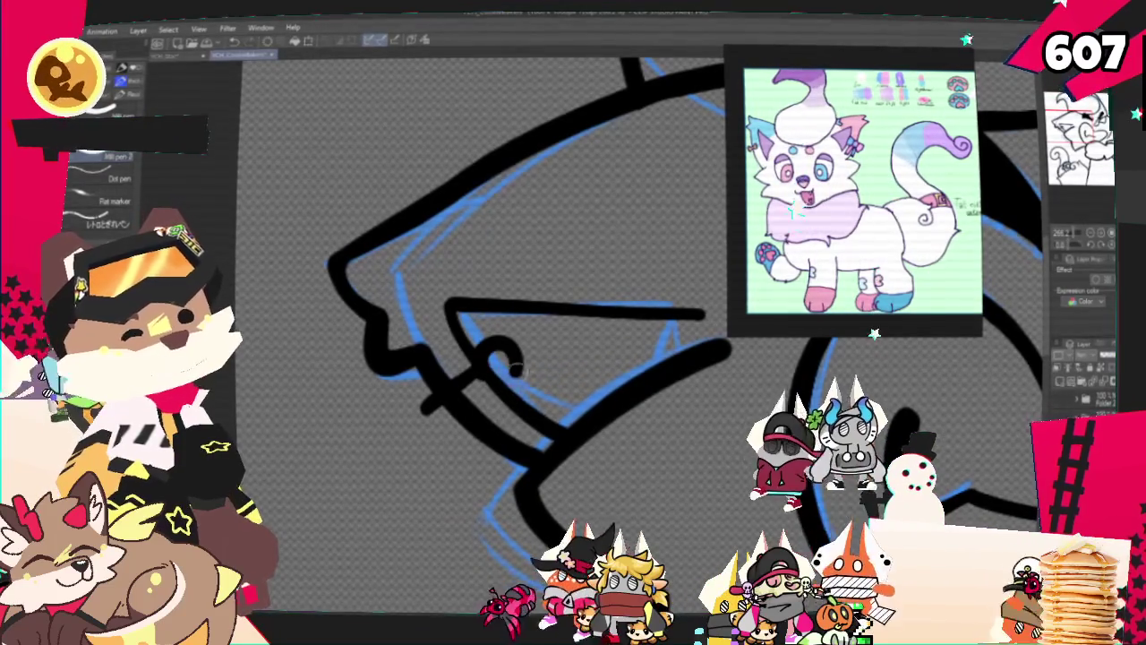
left_click_drag(532, 387, 517, 405)
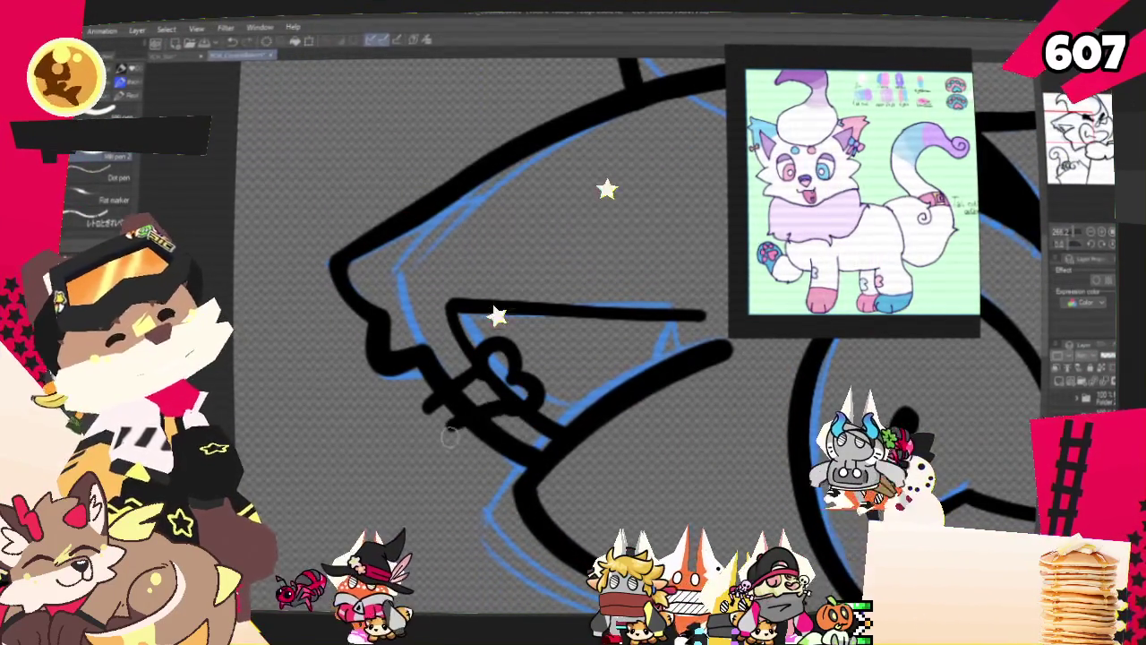
left_click_drag(428, 394, 440, 445)
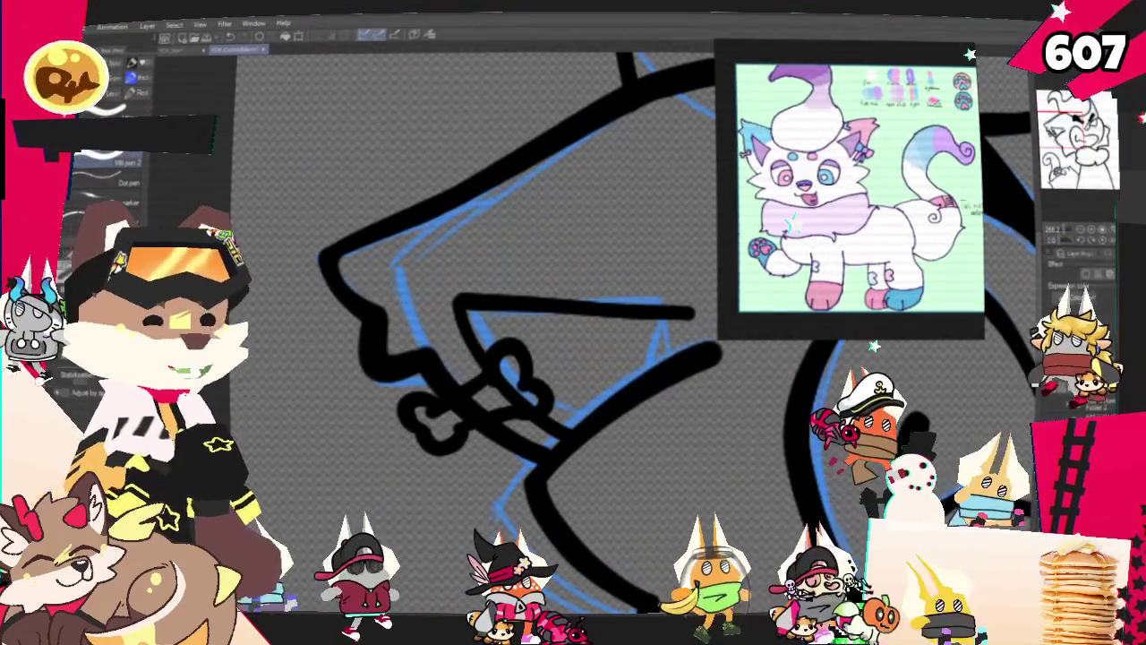
scroll(627, 358, "up", 5)
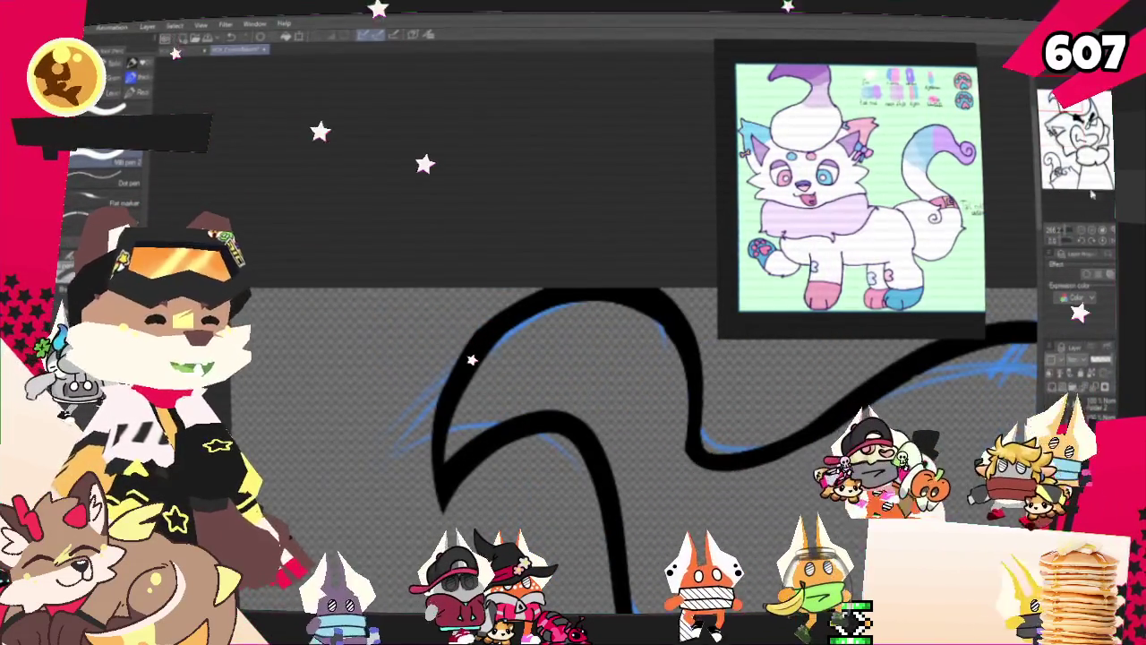
scroll(573, 358, "down", 5)
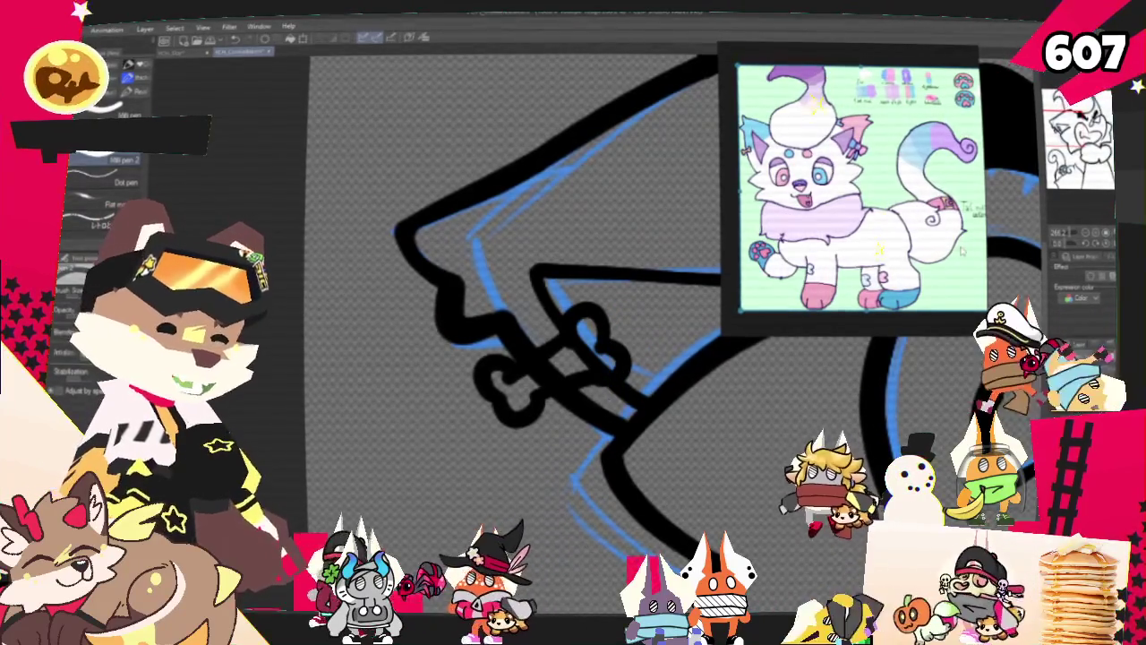
scroll(626, 287, "up", 2)
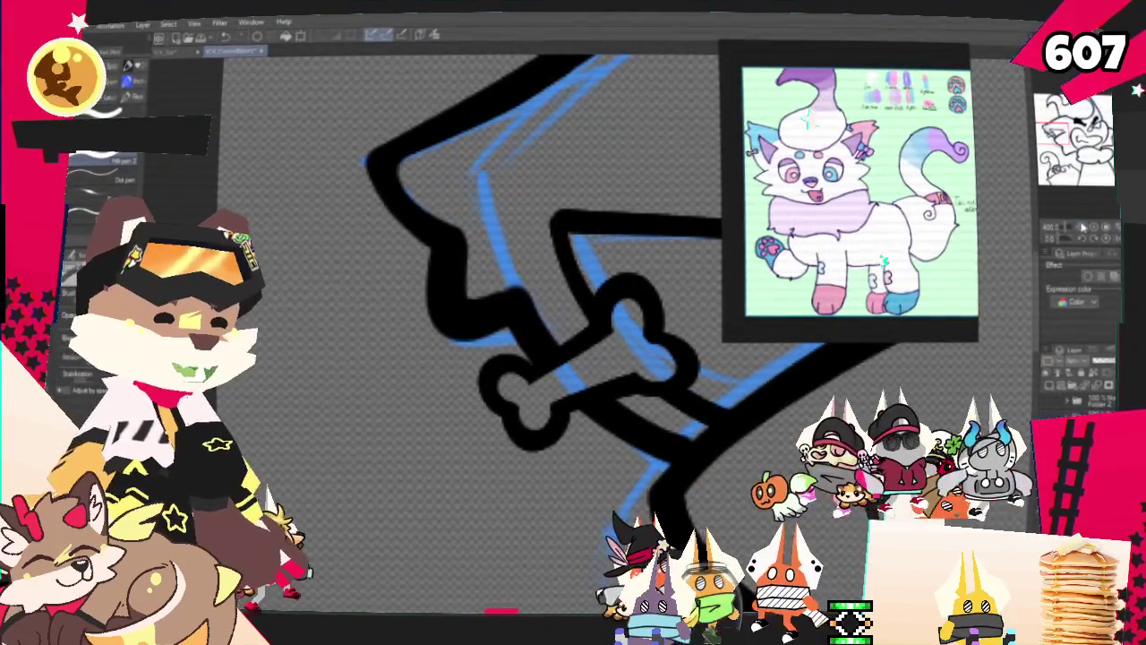
scroll(466, 331, "down", 5)
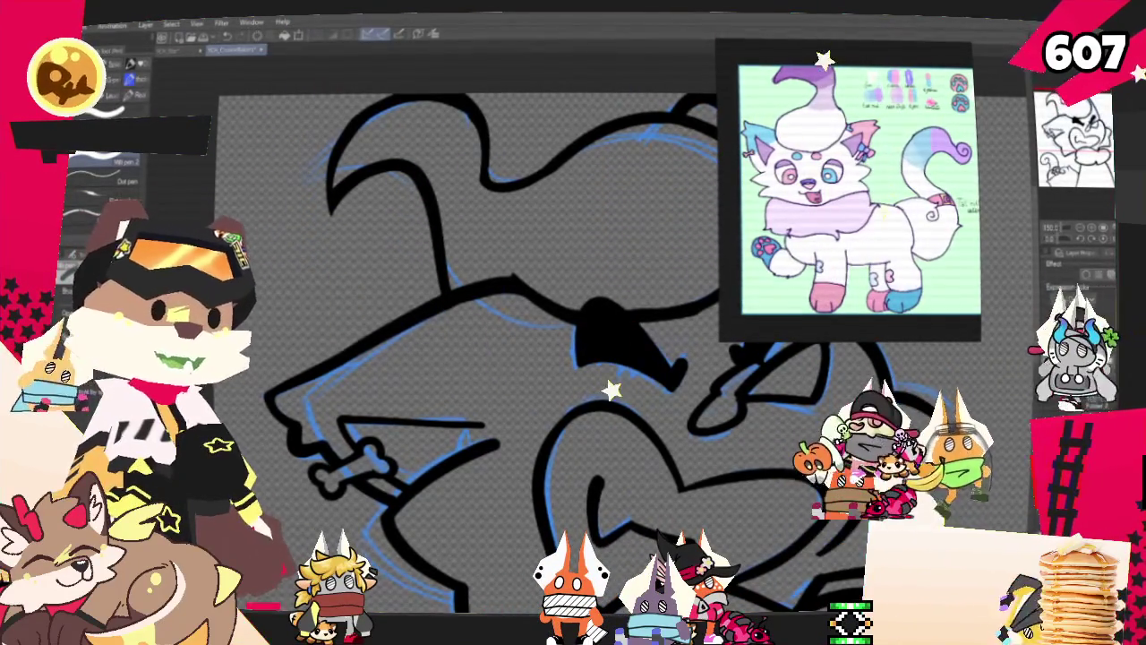
scroll(501, 349, "down", 1)
scroll(501, 350, "down", 1)
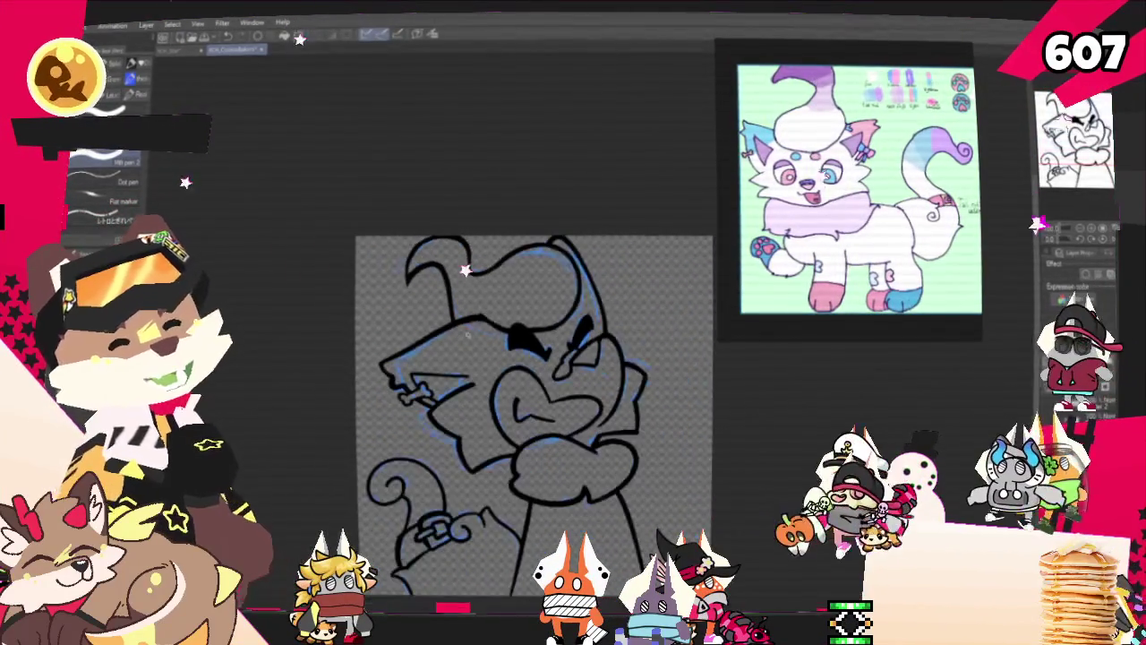
scroll(501, 349, "down", 1)
scroll(502, 349, "up", 1)
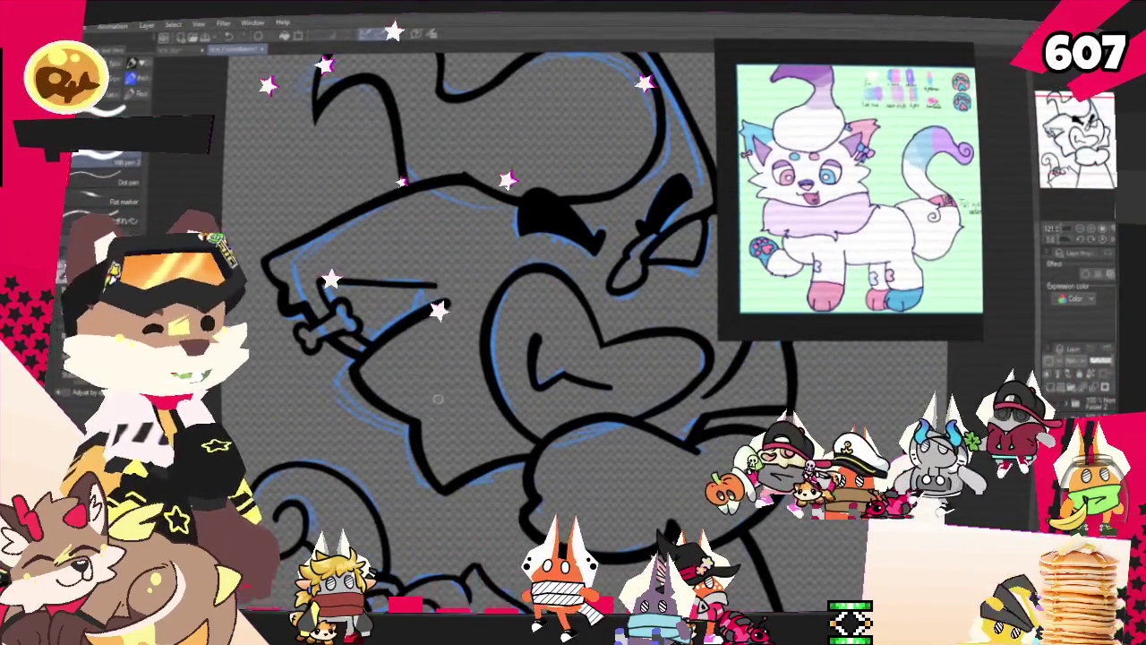
scroll(502, 349, "down", 1)
scroll(502, 349, "up", 1)
scroll(444, 510, "up", 1)
scroll(452, 421, "down", 1)
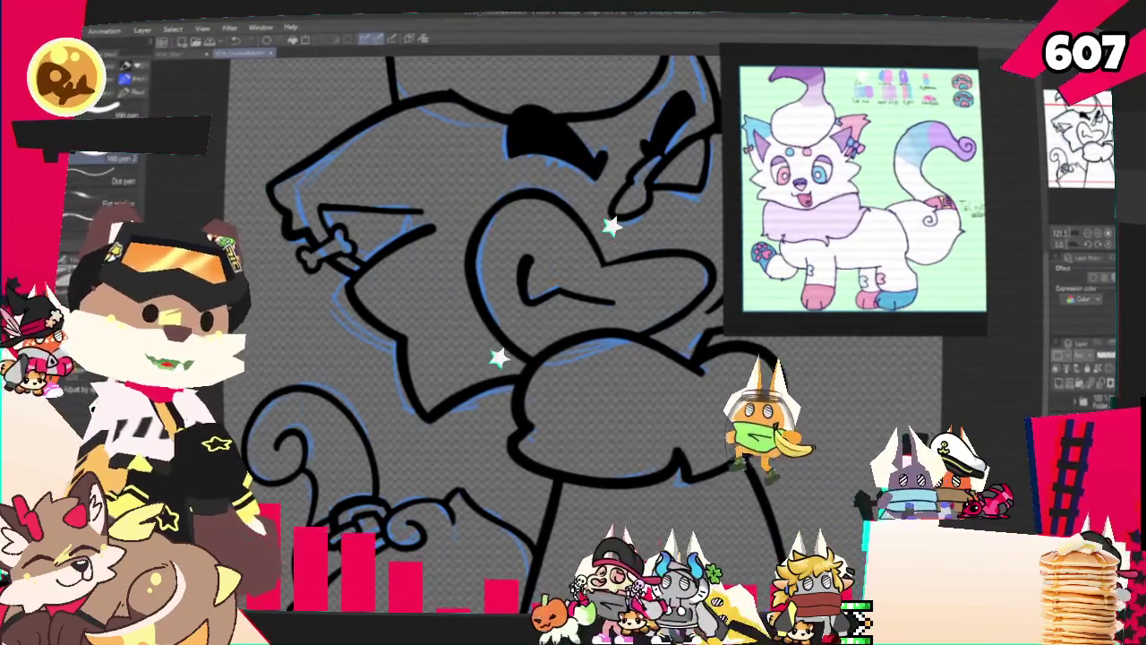
key("ctrl+0")
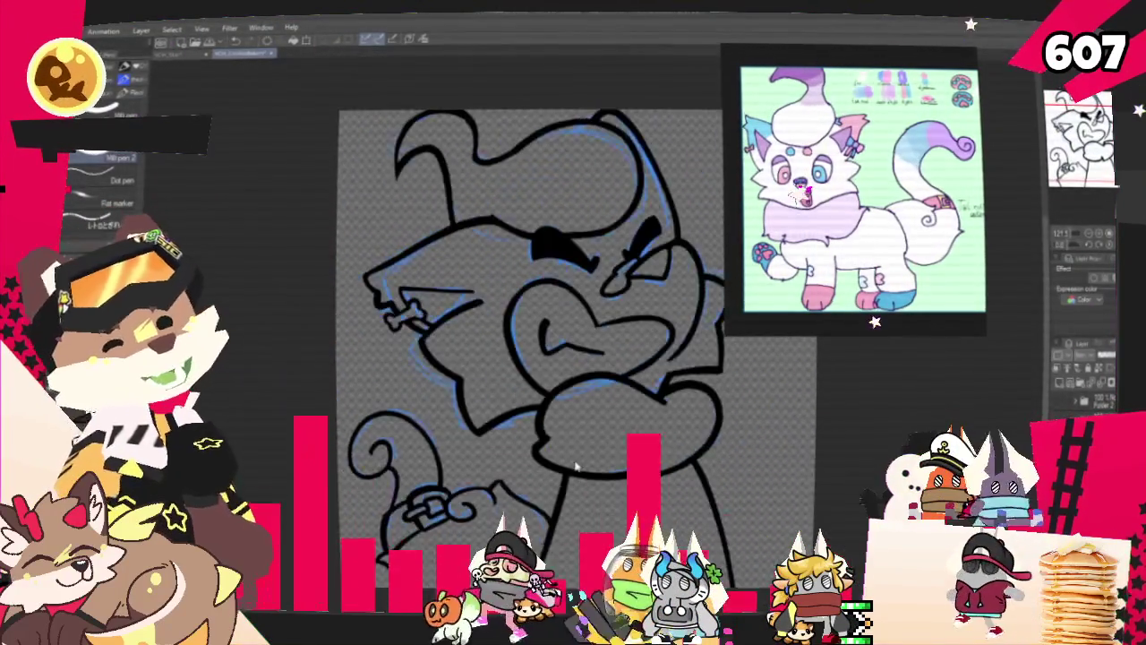
scroll(501, 448, "up", 2)
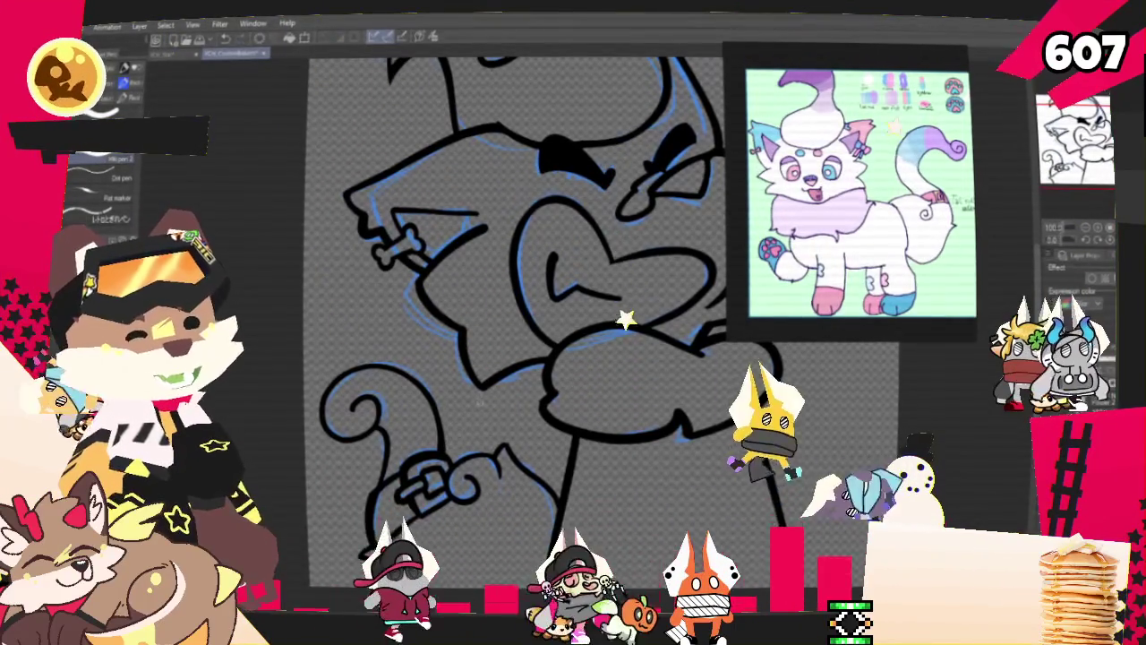
Tilt and pan the view across the cat down to its tail and chain
left_click_drag(502, 313, 555, 278)
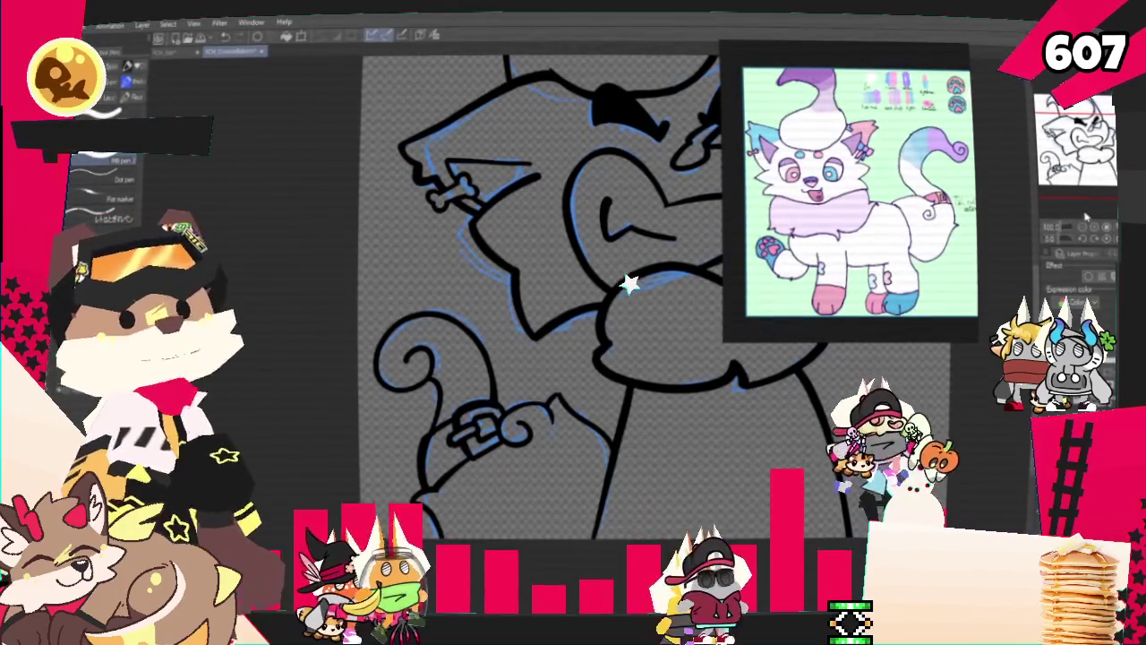
scroll(537, 295, "up", 3)
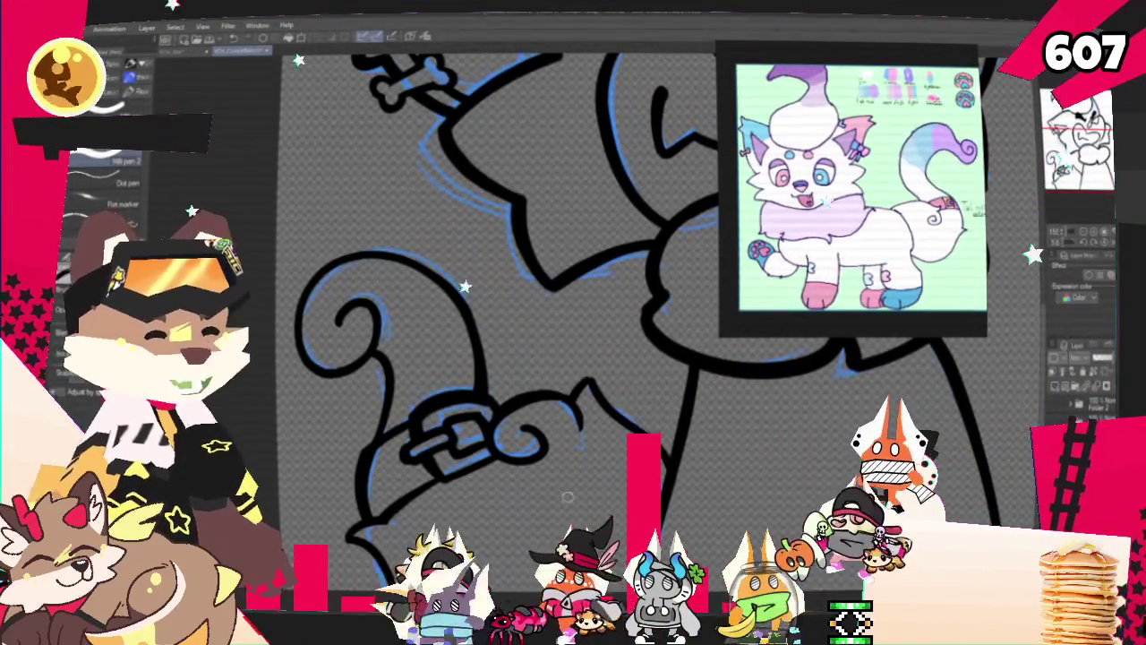
mouse_move(566, 497)
left_mouse_down()
mouse_move(527, 486)
mouse_move(580, 423)
left_mouse_up()
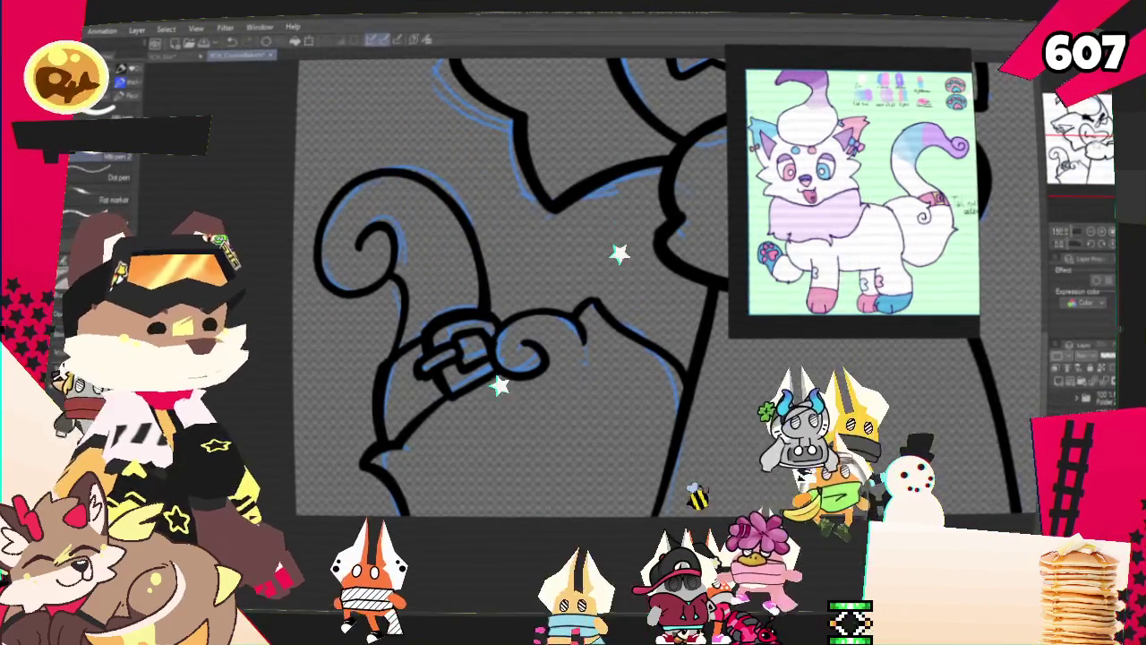
scroll(555, 341, "down", 3)
scroll(555, 349, "up", 1)
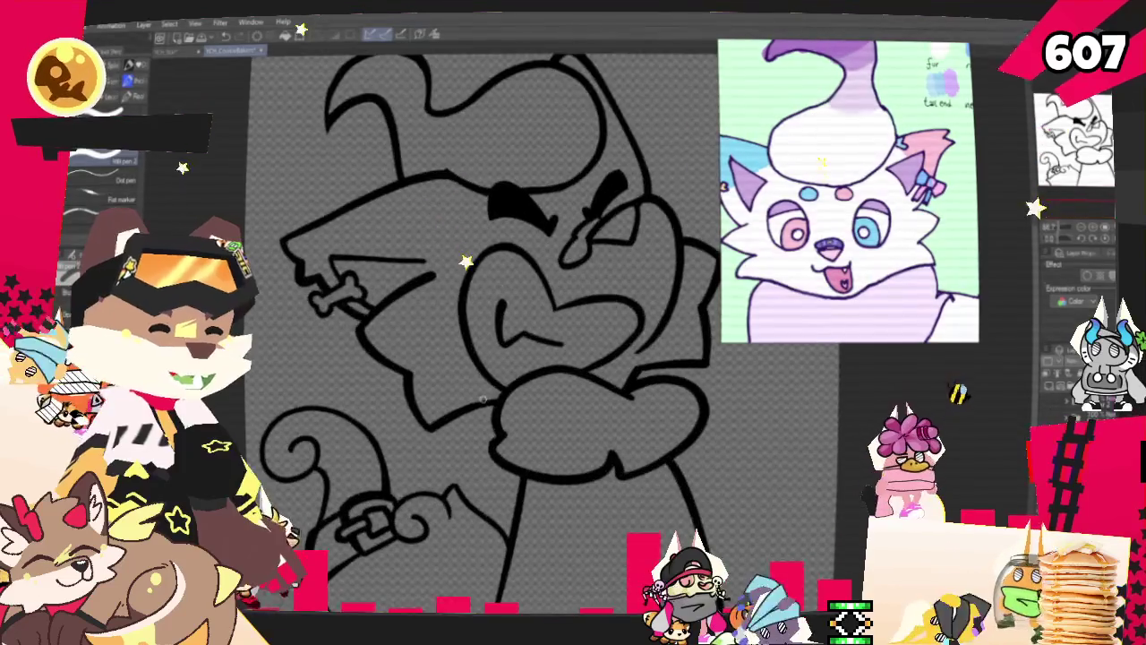
scroll(625, 384, "up", 5)
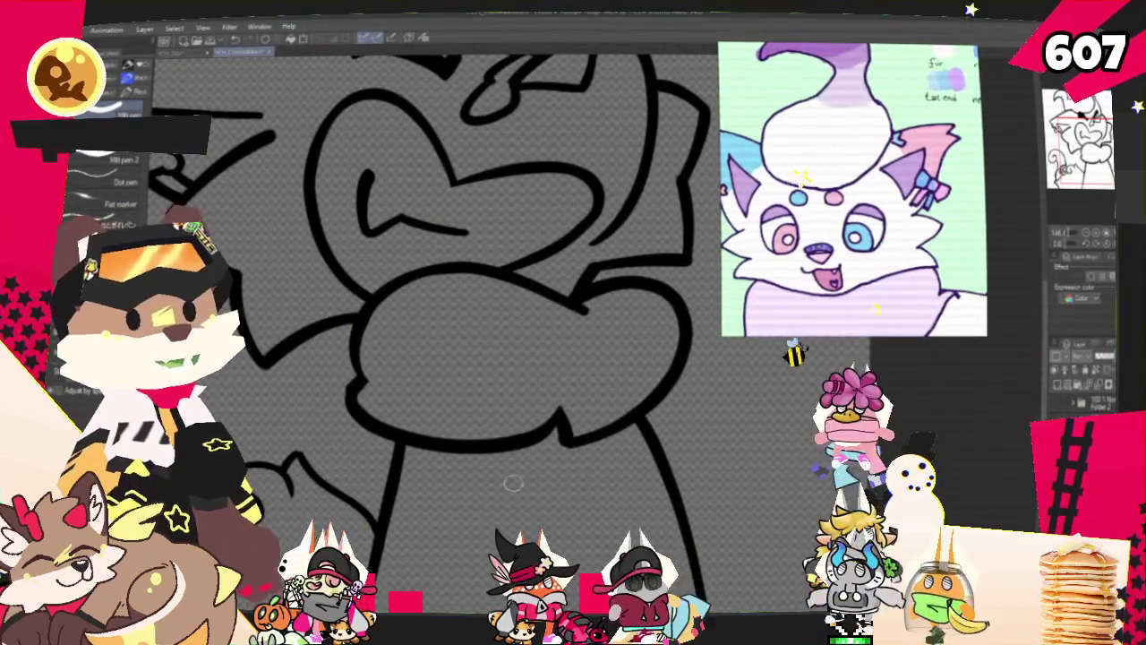
scroll(495, 445, "down", 2)
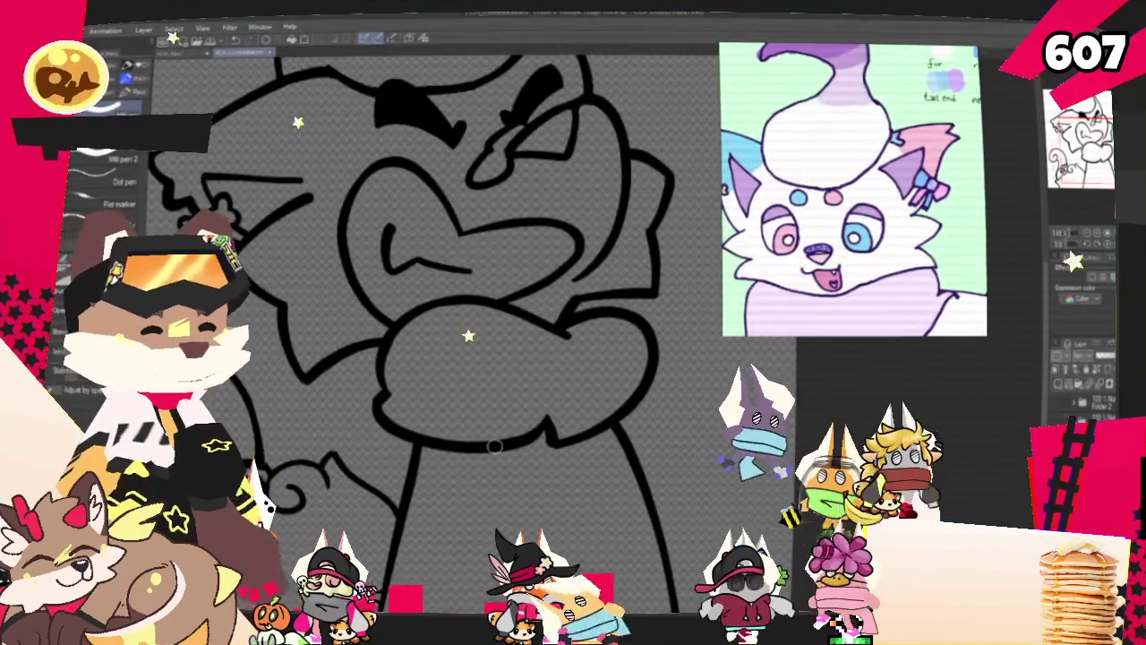
scroll(495, 446, "down", 2)
scroll(495, 446, "down", 2)
scroll(495, 446, "down", 2)
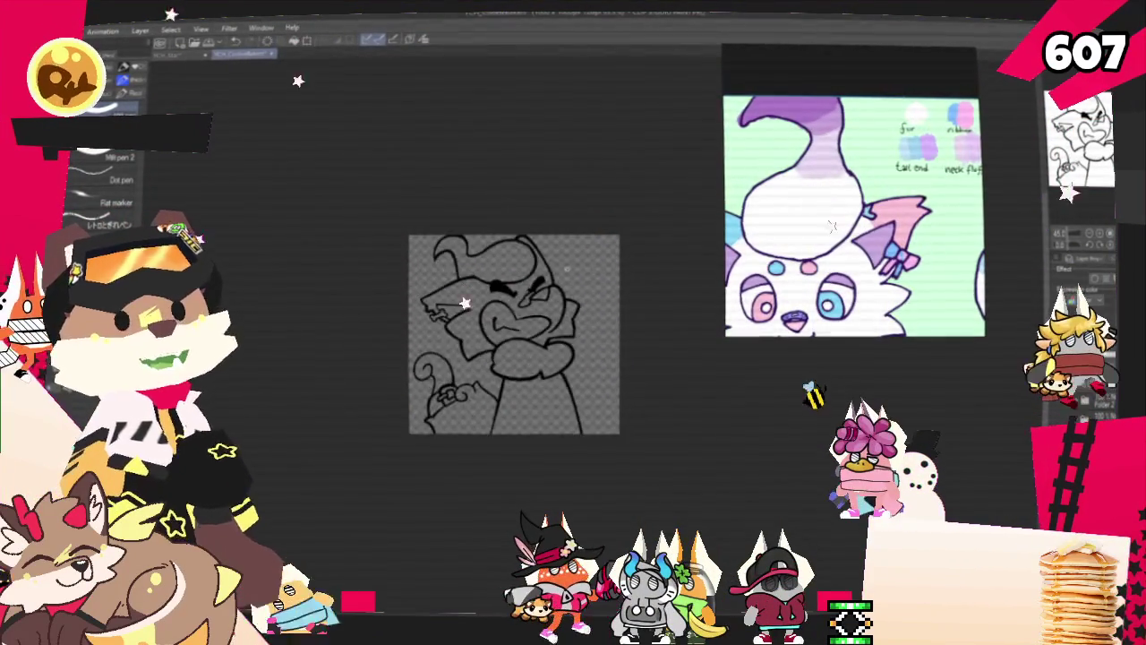
scroll(495, 446, "up", 1)
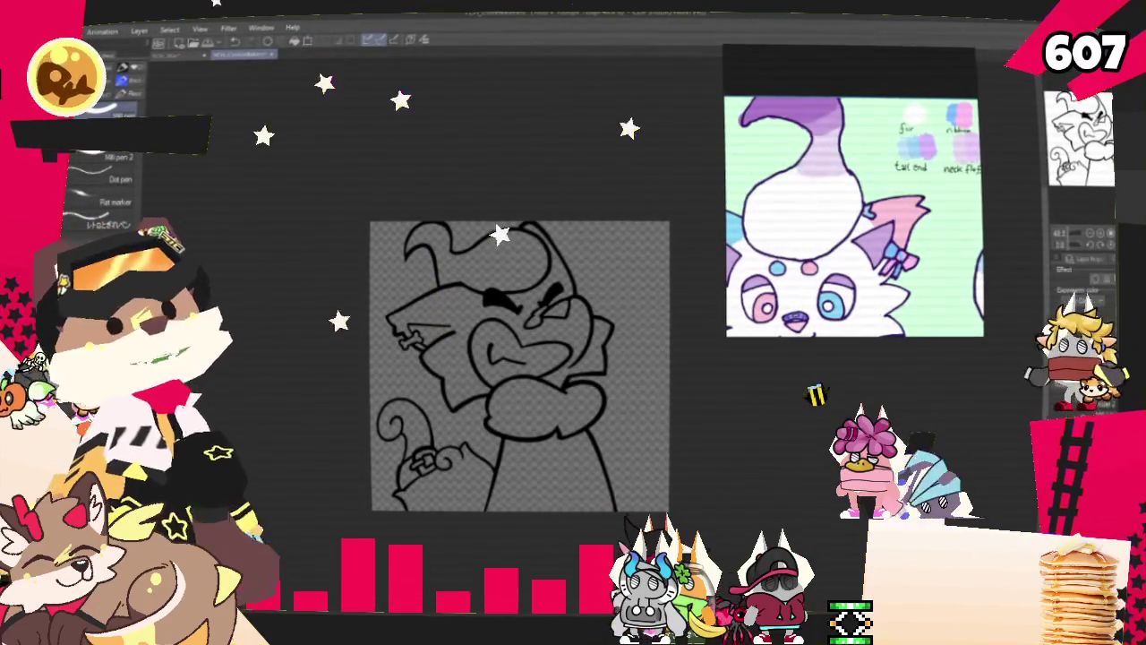
scroll(472, 283, "up", 1)
Fill the cat's hair and face with white
left_click(472, 282)
scroll(529, 341, "up", 1)
left_click(417, 302)
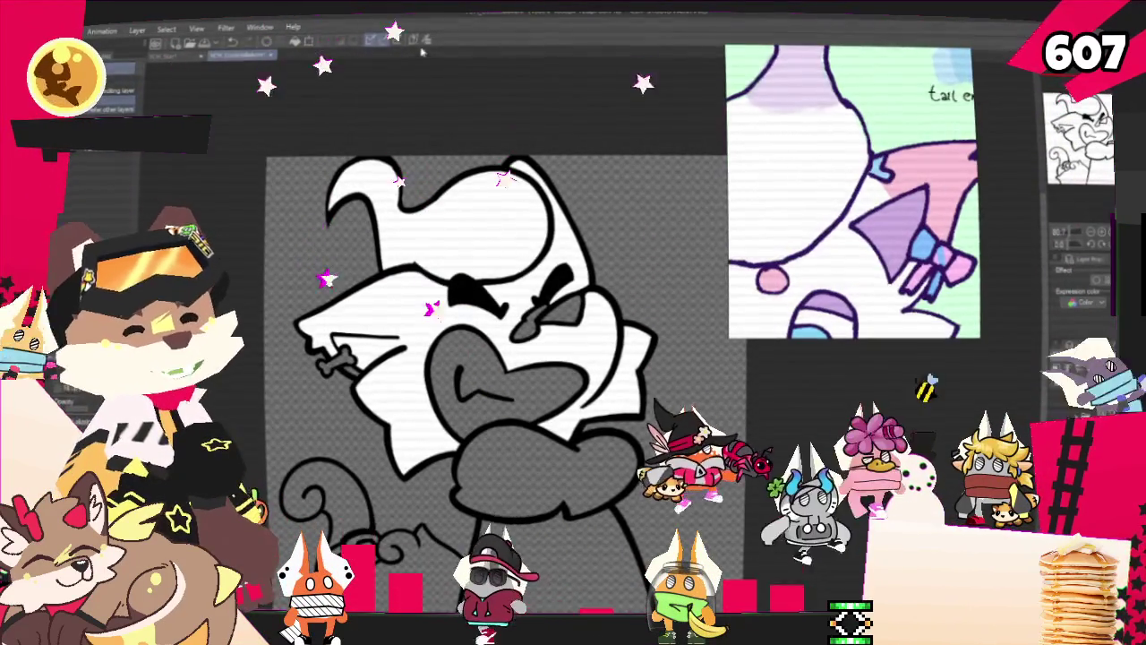
scroll(440, 193, "down", 1)
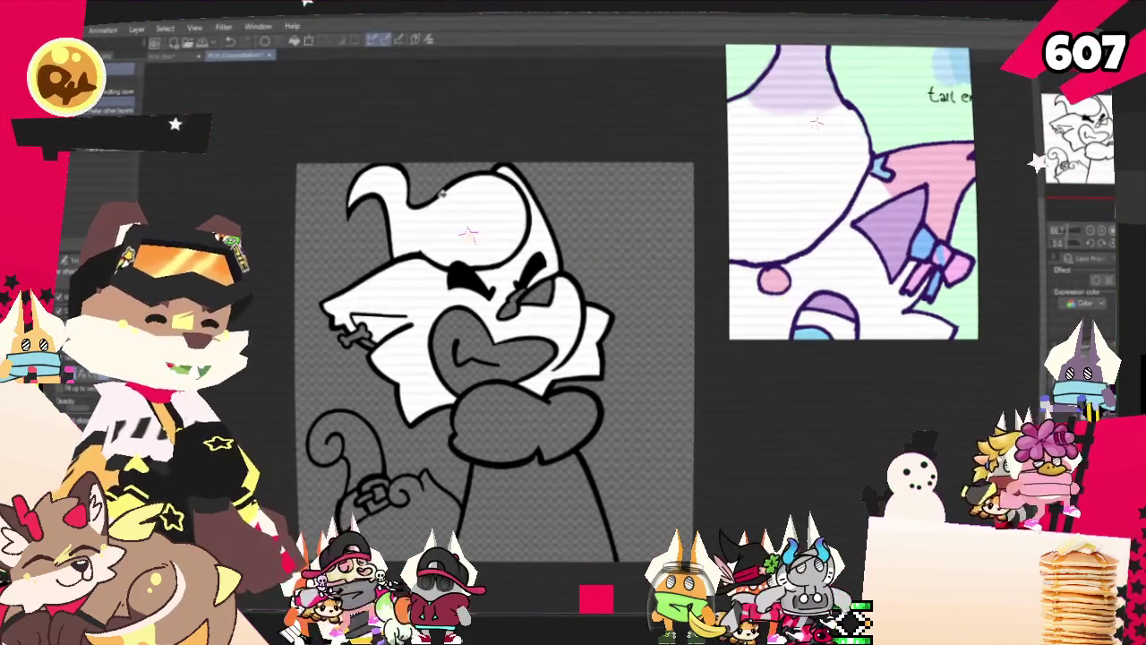
left_click_drag(468, 231, 449, 267)
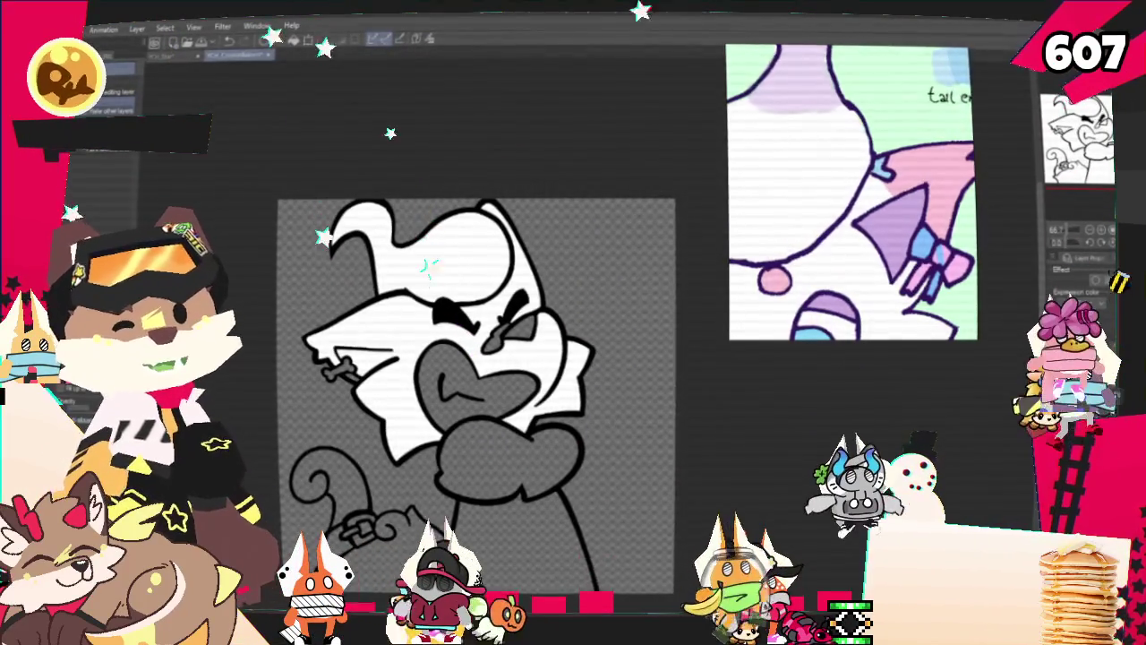
Sample the ear's light blue from the reference image, framing the cat's left ear
key("p")
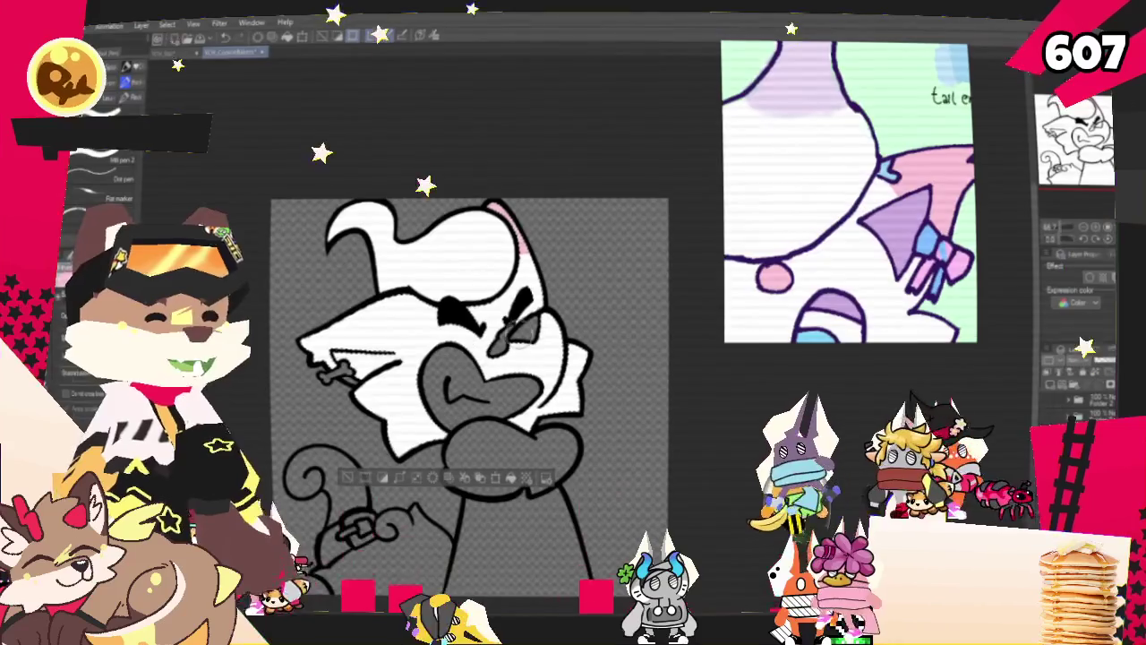
scroll(849, 193, "down", 3)
scroll(850, 192, "down", 3)
scroll(859, 193, "up", 2)
scroll(859, 192, "up", 3)
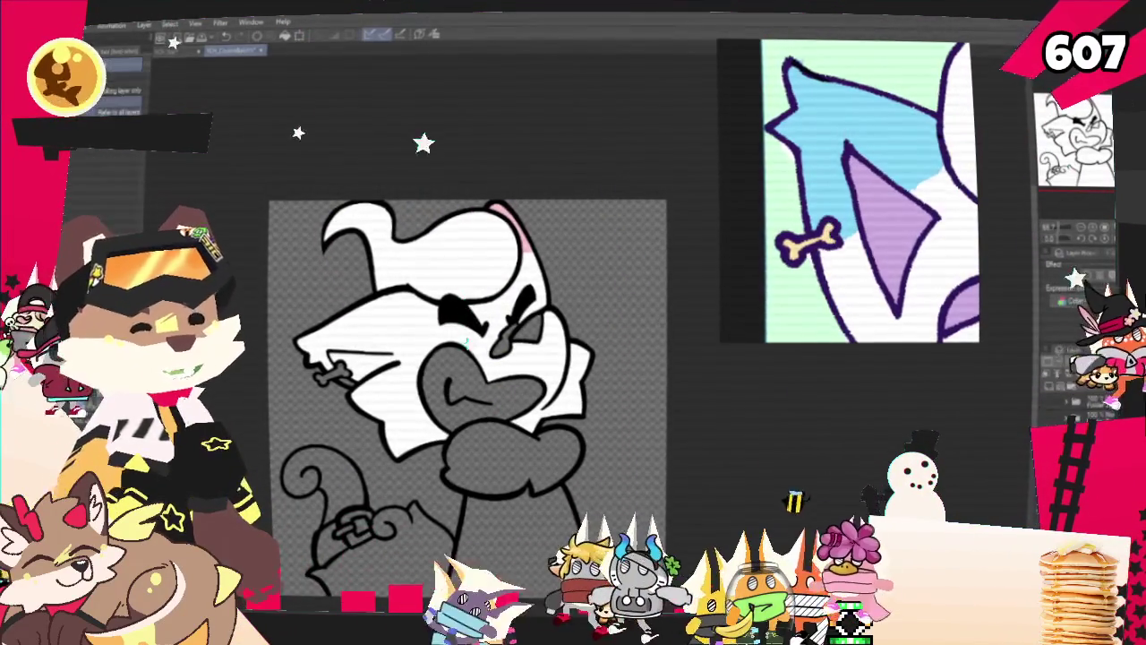
scroll(465, 338, "up", 1)
left_click(434, 34)
left_click(881, 191)
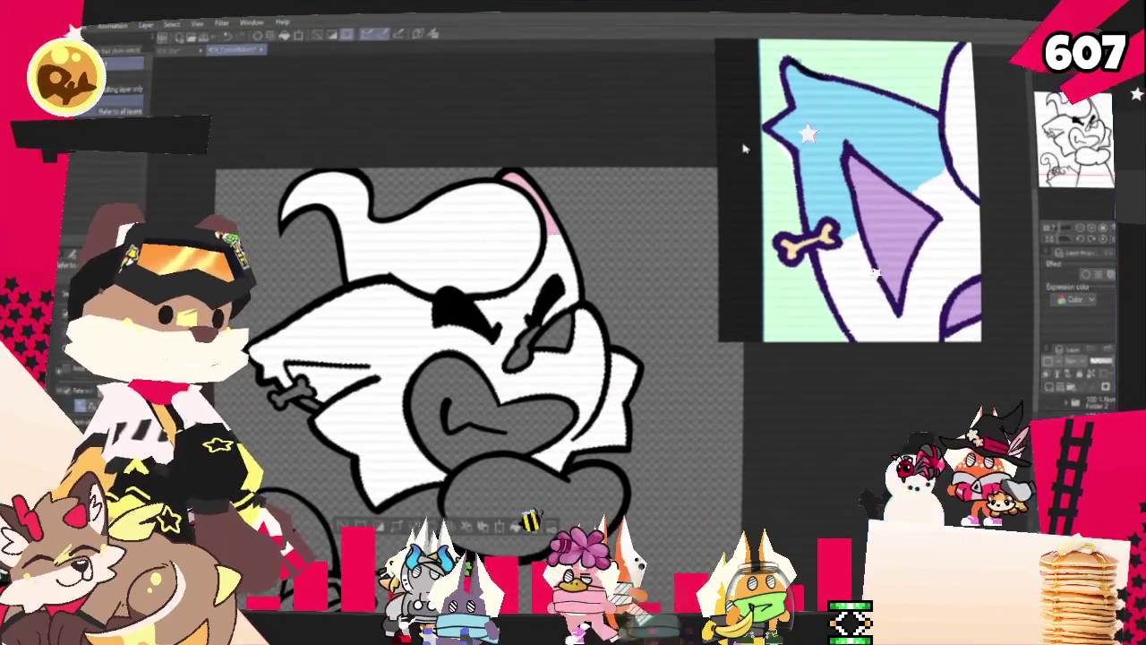
scroll(435, 194, "up", 1)
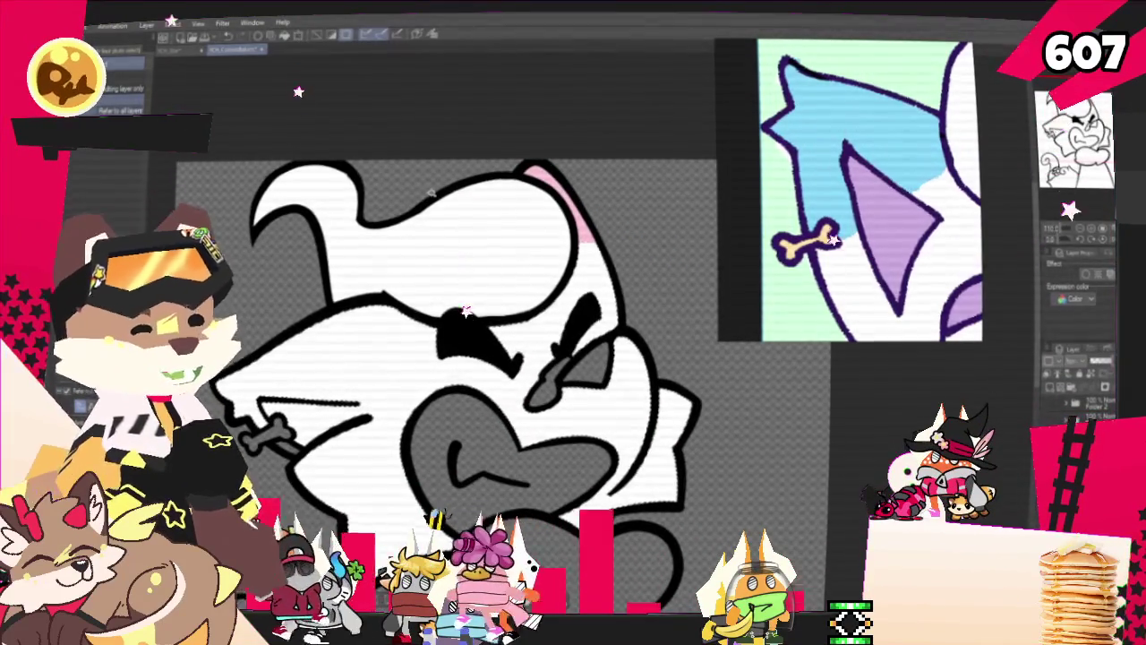
left_click_drag(448, 358, 467, 349)
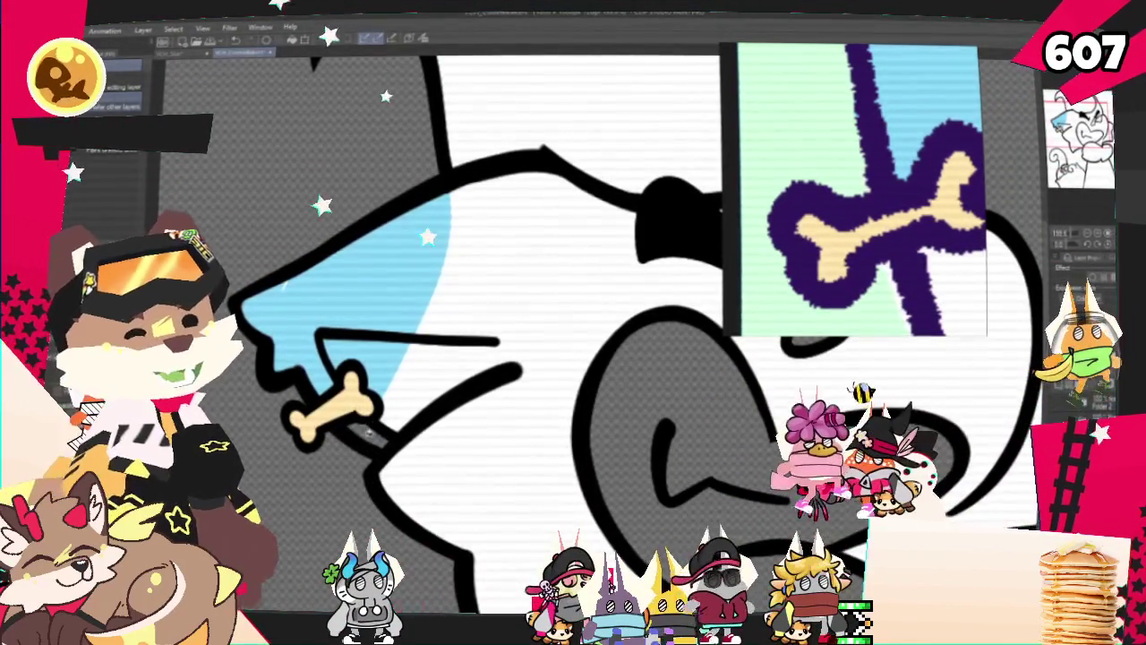
Fill the white triangular area next to the bone with purple
left_click_drag(371, 433, 495, 336)
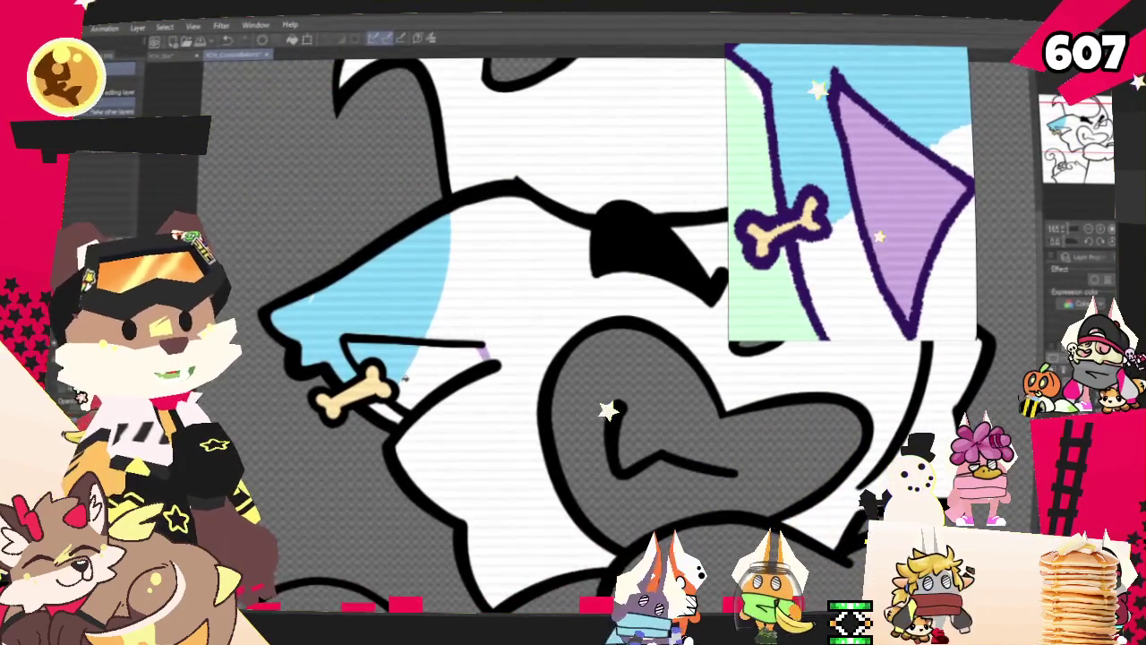
left_click(411, 355)
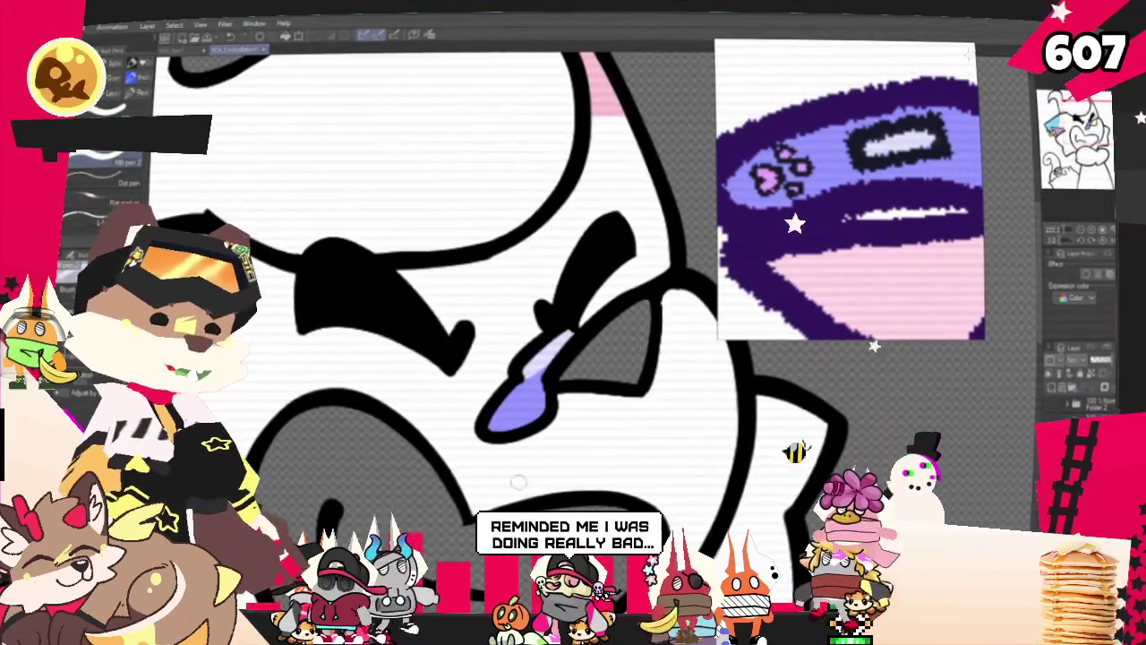
scroll(466, 202, "down", 3)
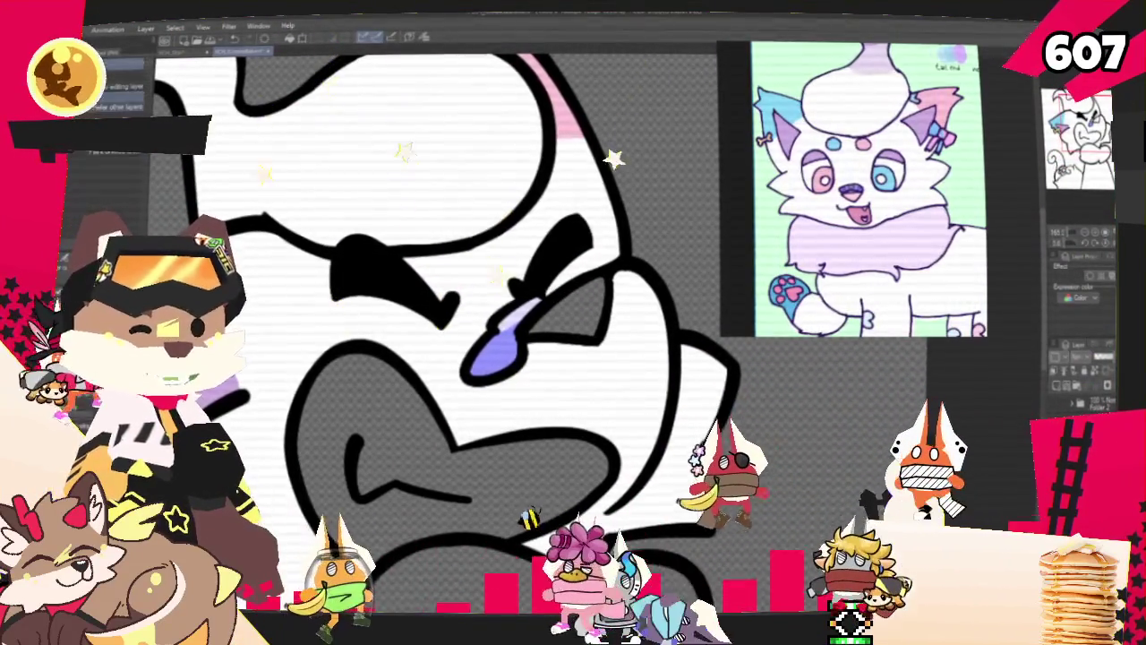
Paint lavender shading across the top head tuft and the cat's left ear
key("g")
scroll(492, 359, "down", 2)
scroll(493, 358, "down", 2)
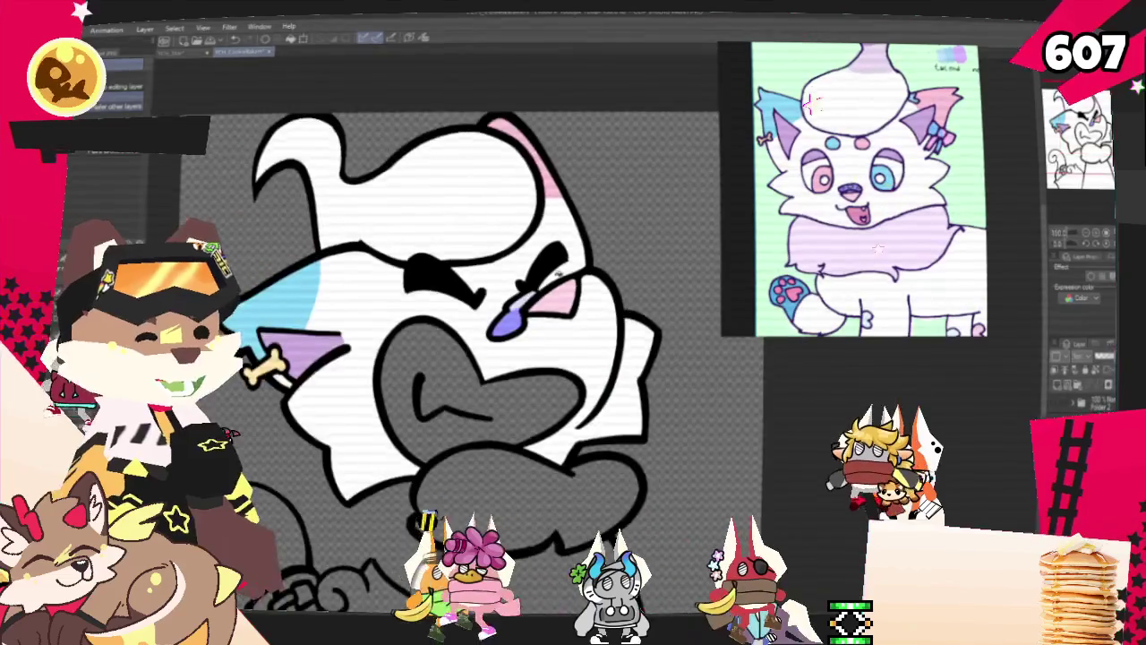
scroll(493, 358, "down", 2)
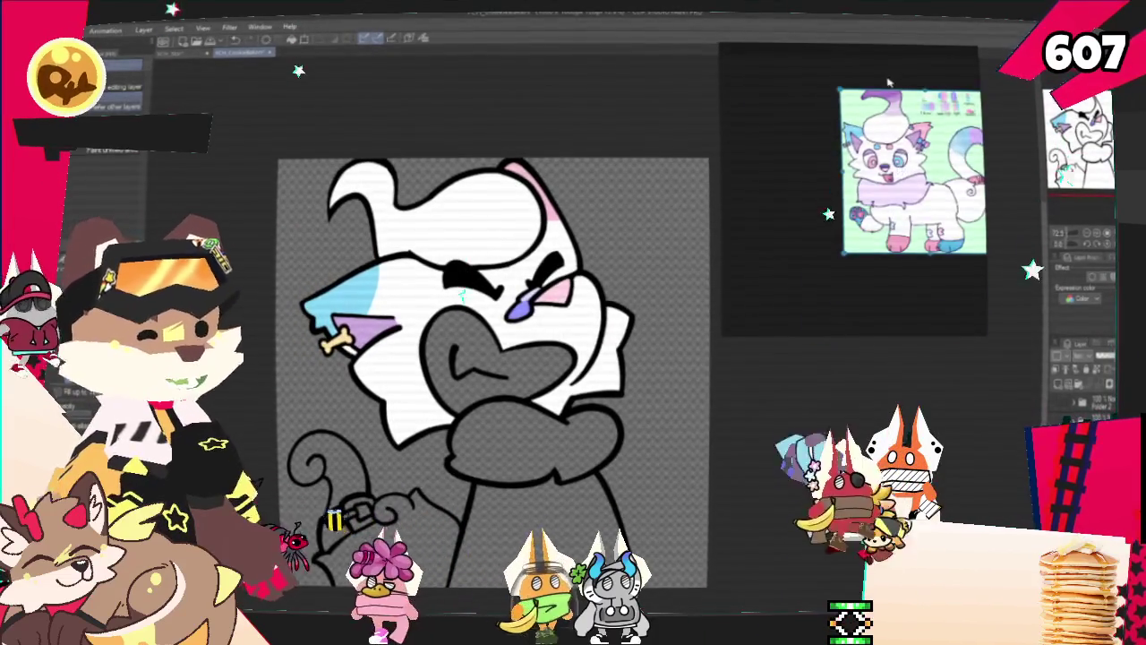
scroll(899, 94, "up", 4)
scroll(470, 112, "down", 1)
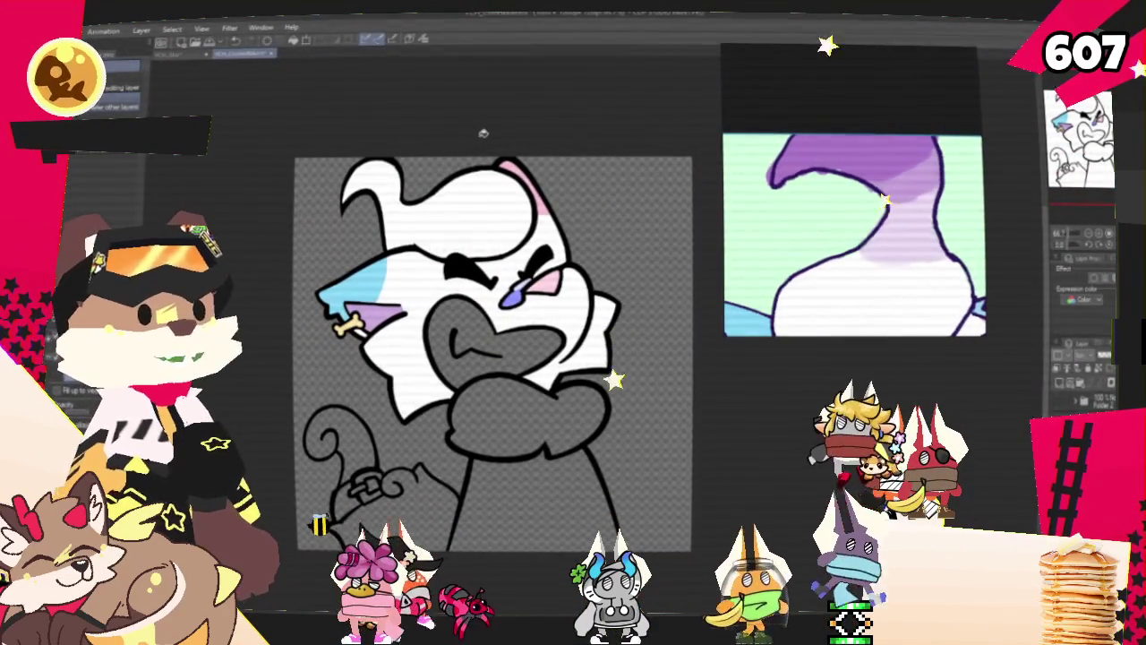
scroll(495, 115, "up", 2)
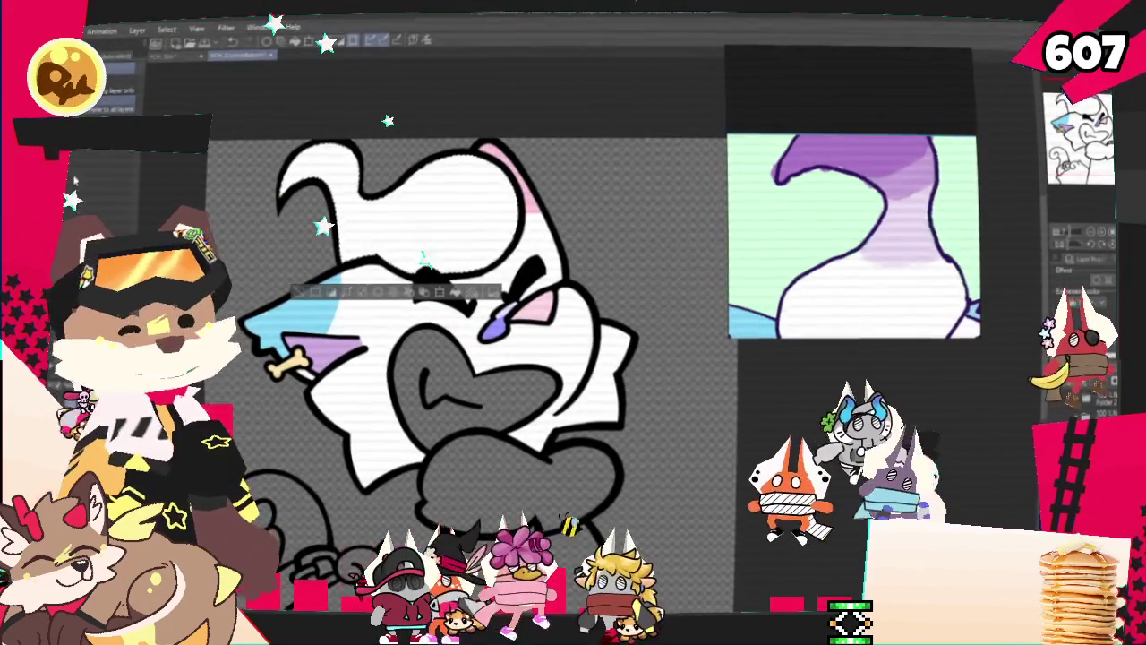
left_click_drag(350, 224, 529, 206)
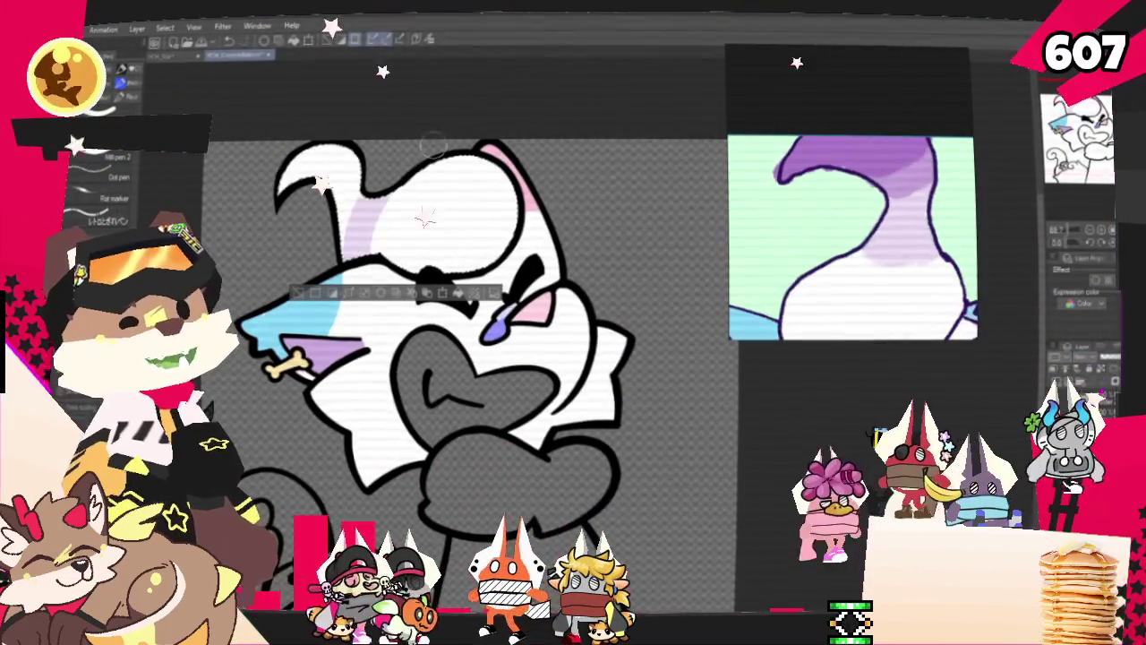
left_click_drag(287, 179, 353, 161)
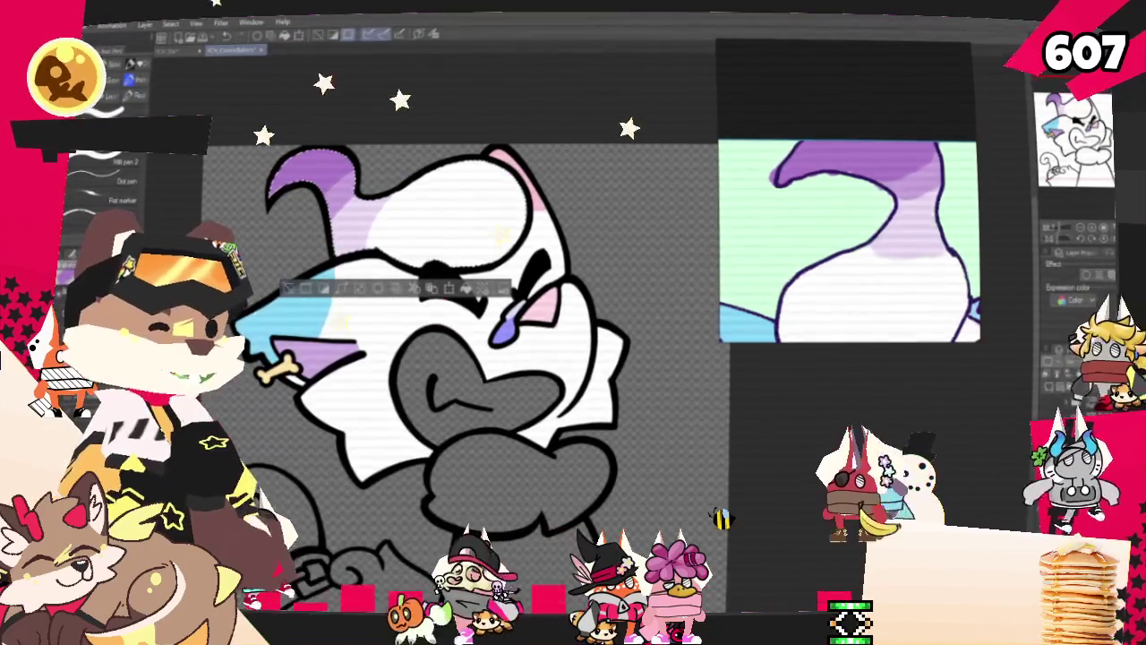
Fill the cat's crossed arm with pale lavender, then bring up a 1080 × 1080 new-canvas dialog
scroll(850, 268, "down", 2)
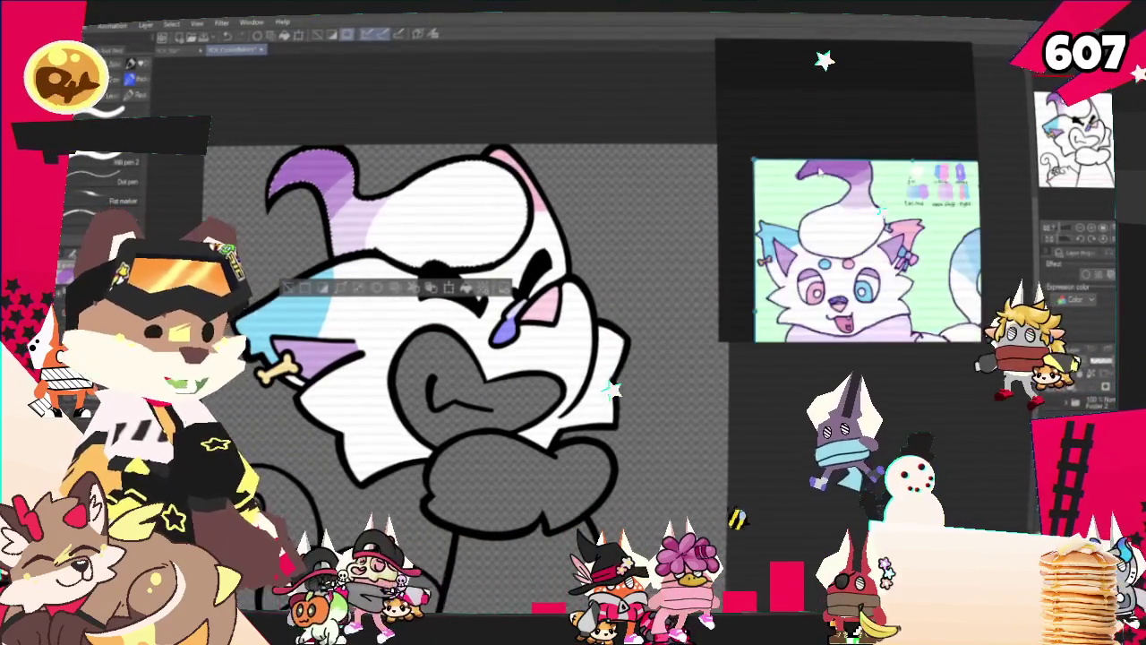
scroll(424, 106, "up", 1)
scroll(424, 106, "down", 1)
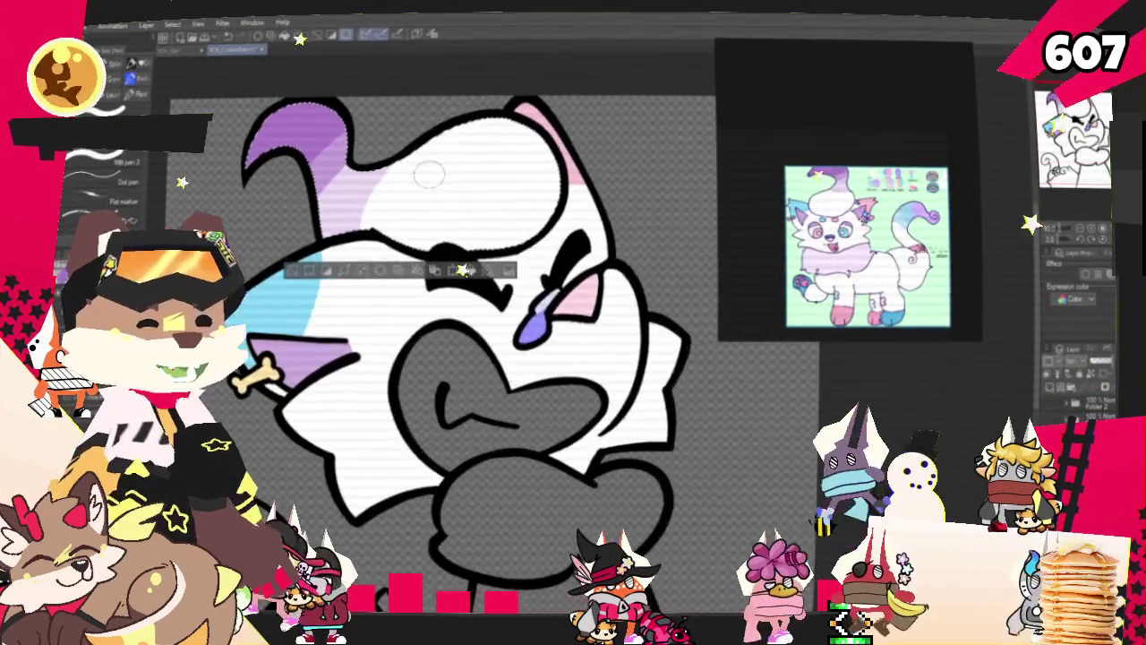
scroll(867, 246, "up", 2)
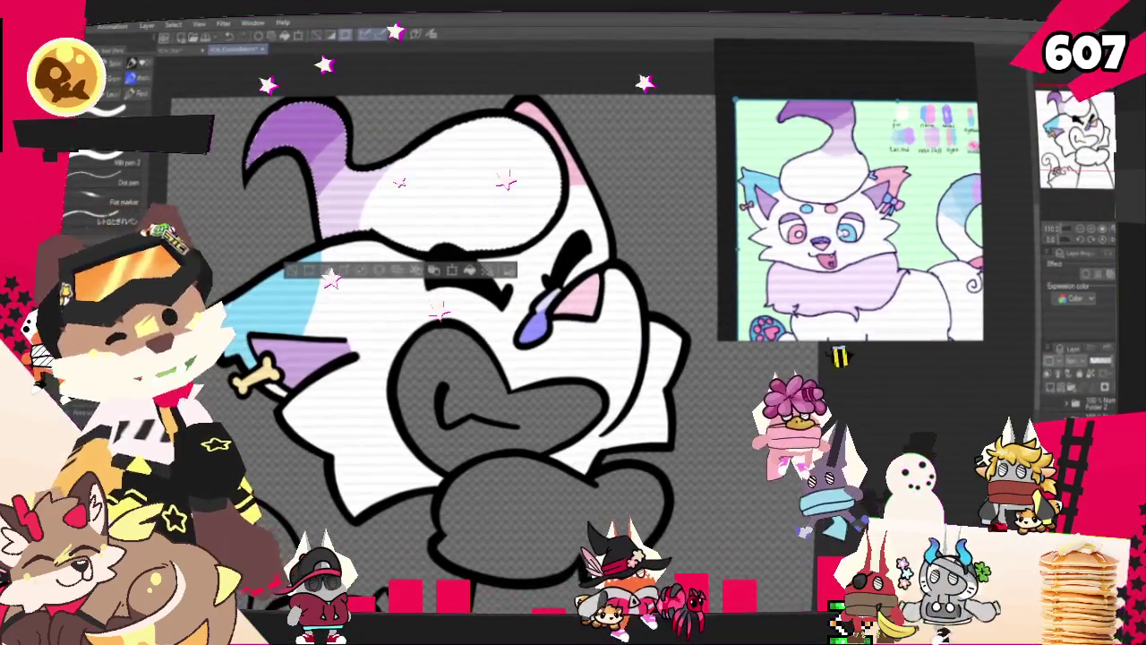
scroll(295, 192, "up", 1)
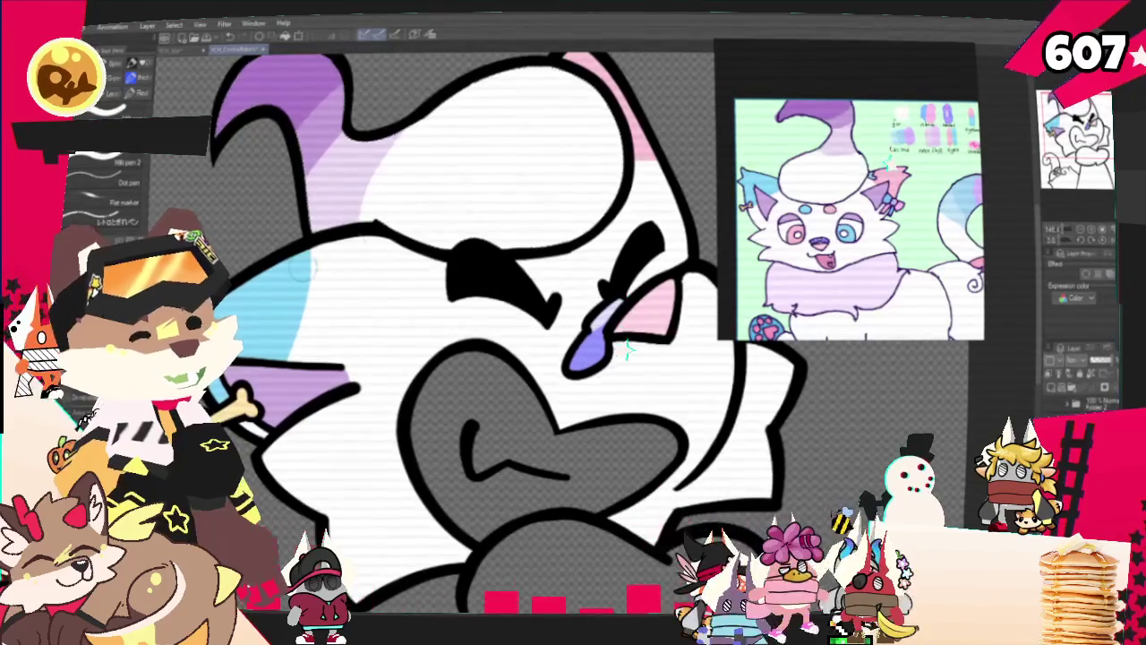
scroll(405, 172, "down", 1)
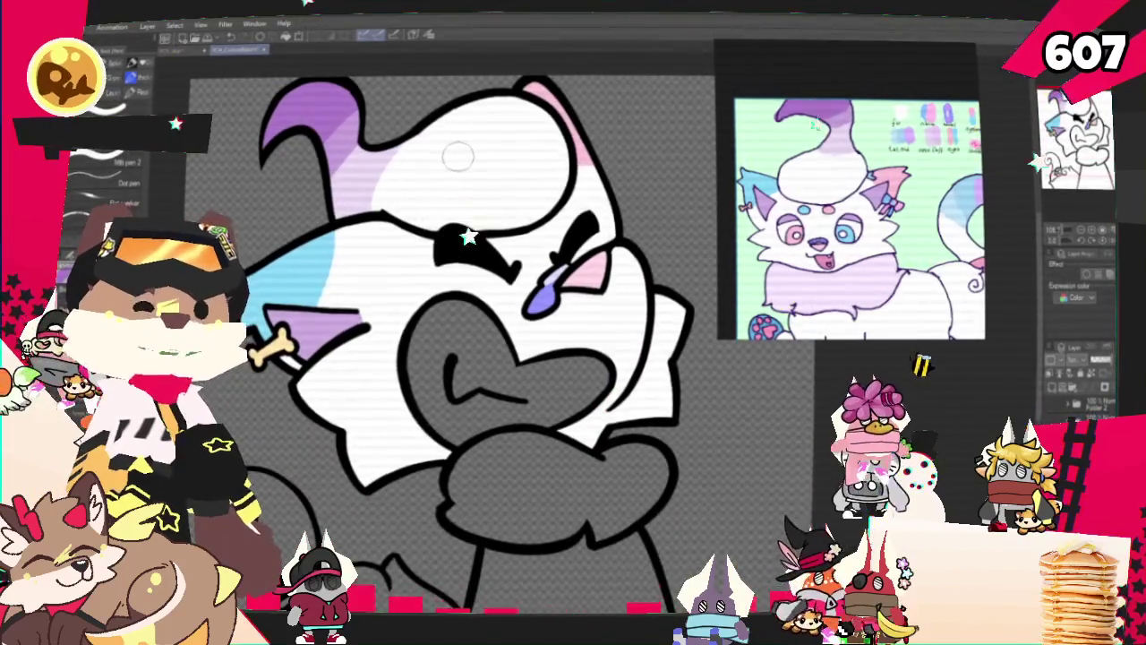
scroll(457, 156, "down", 1)
scroll(457, 156, "up", 1)
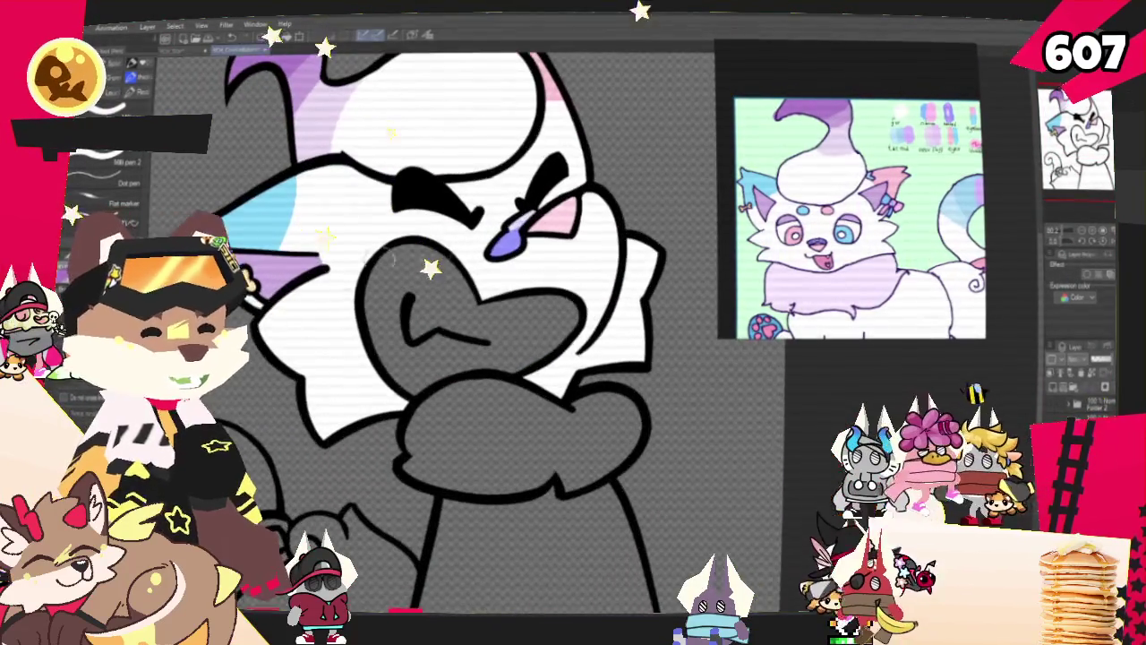
key("g")
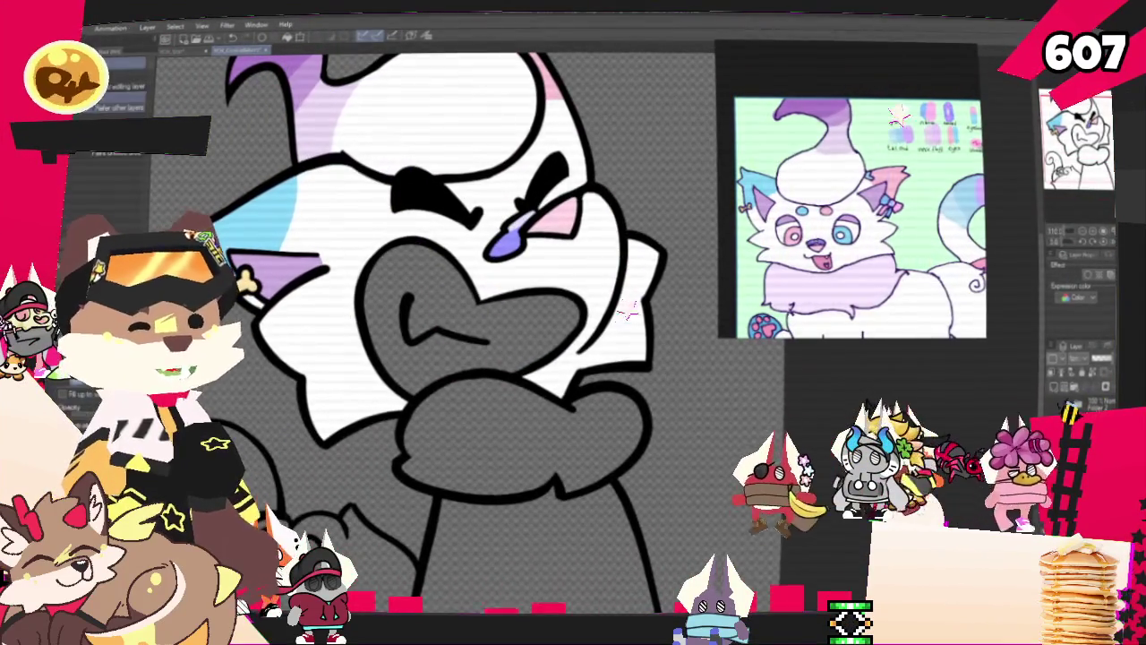
scroll(470, 297, "down", 1)
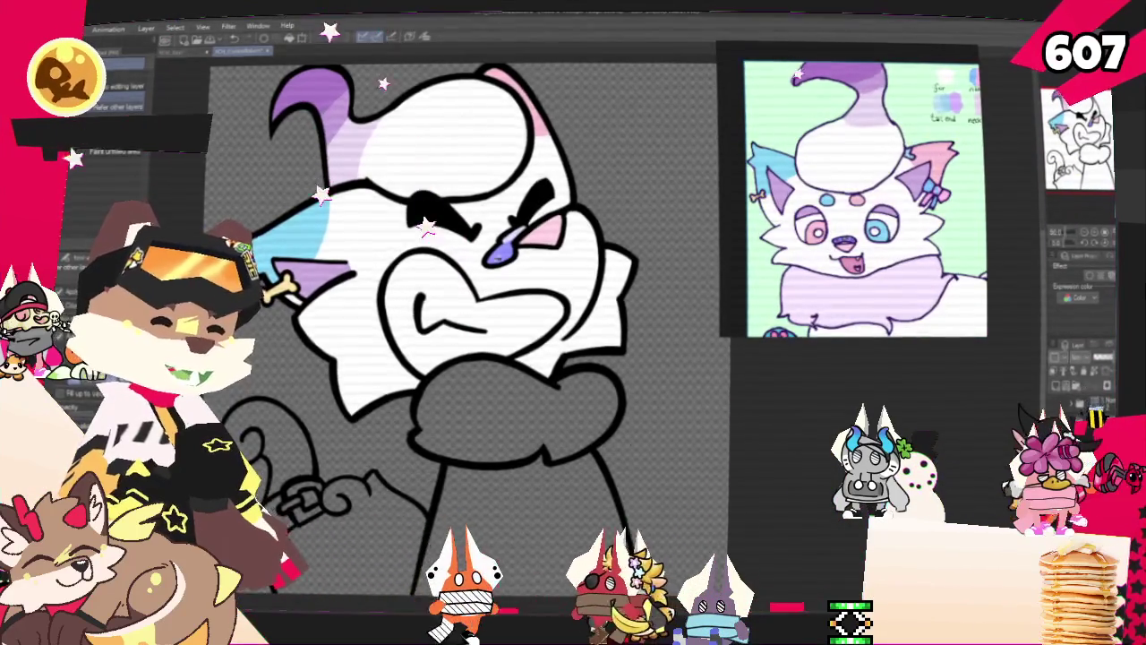
scroll(467, 302, "up", 1)
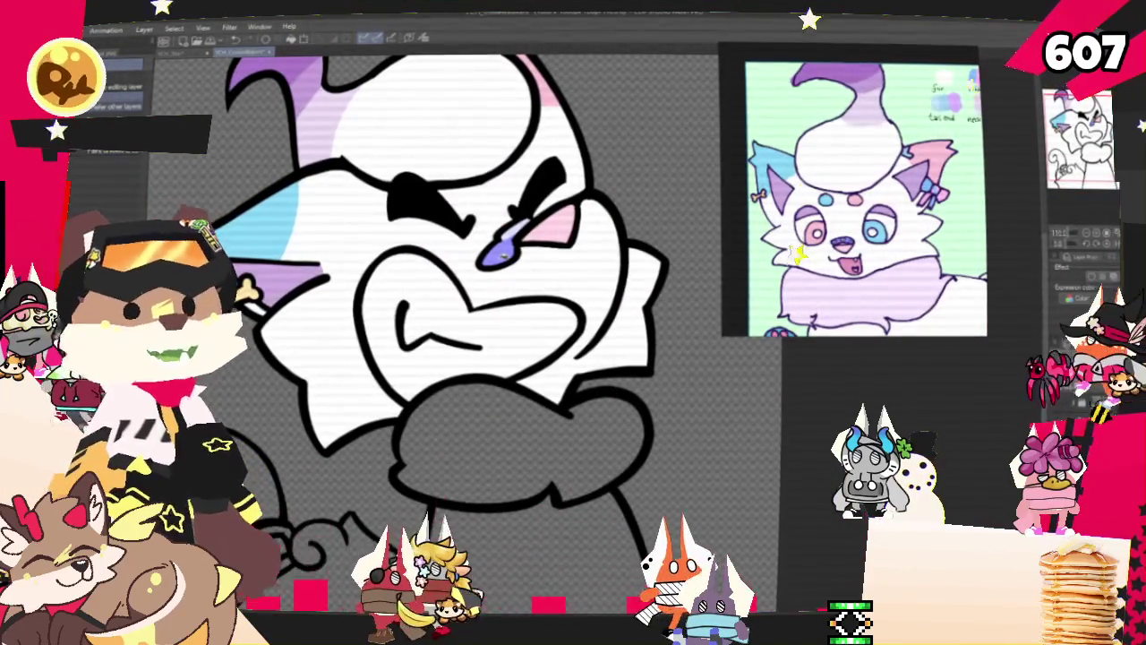
scroll(464, 272, "down", 2)
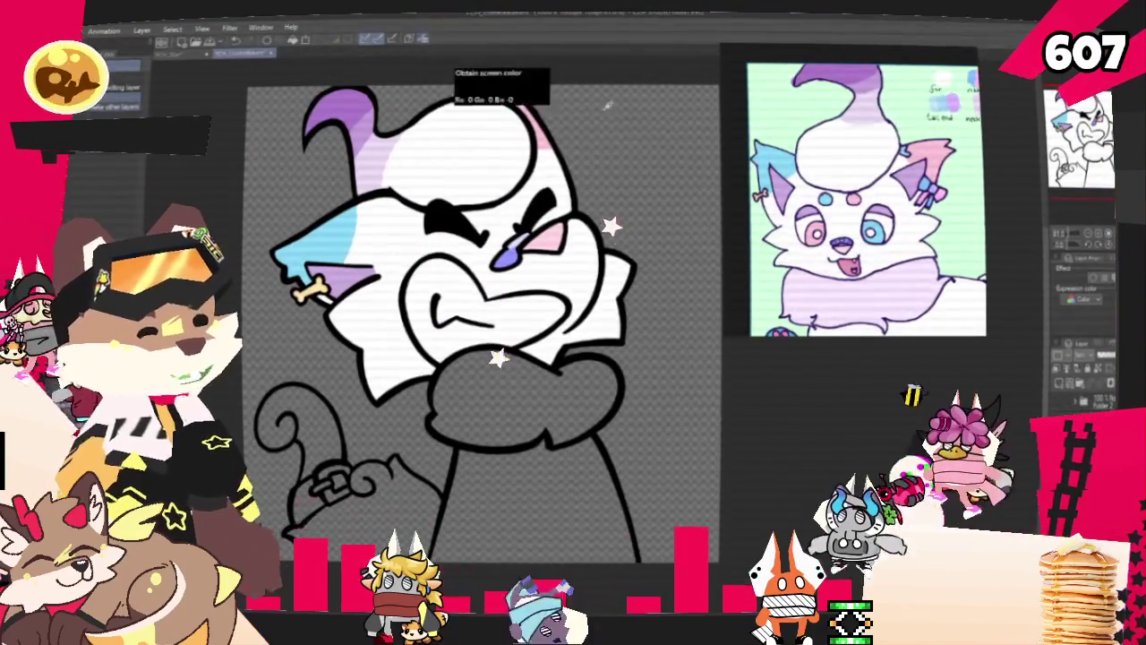
left_click(529, 378)
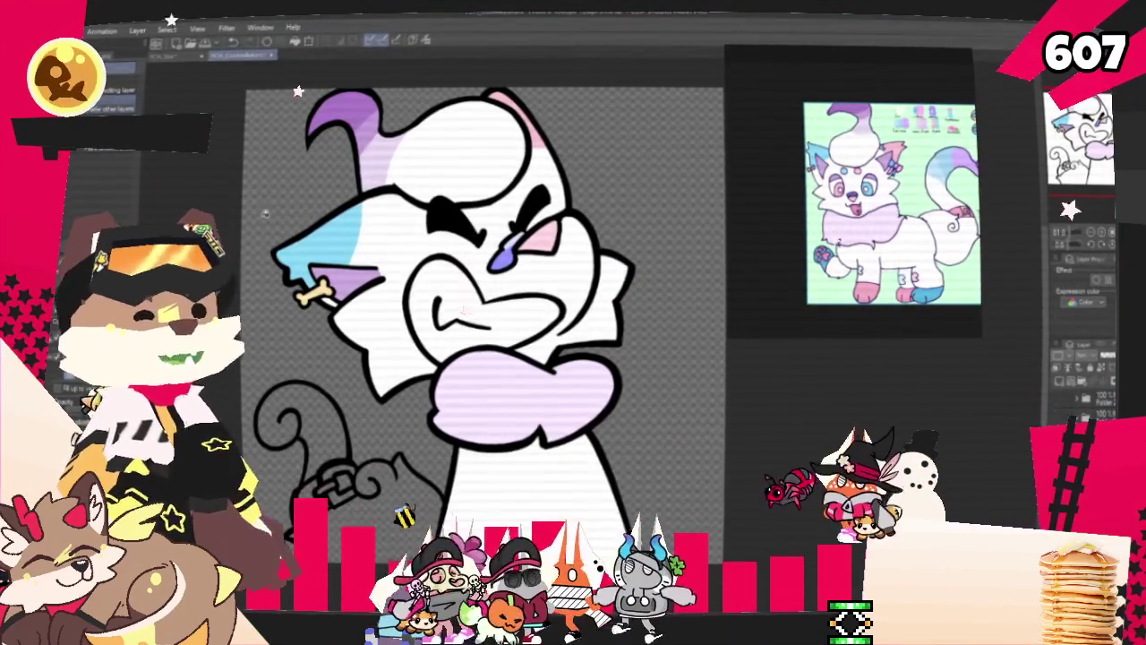
key("ctrl+n")
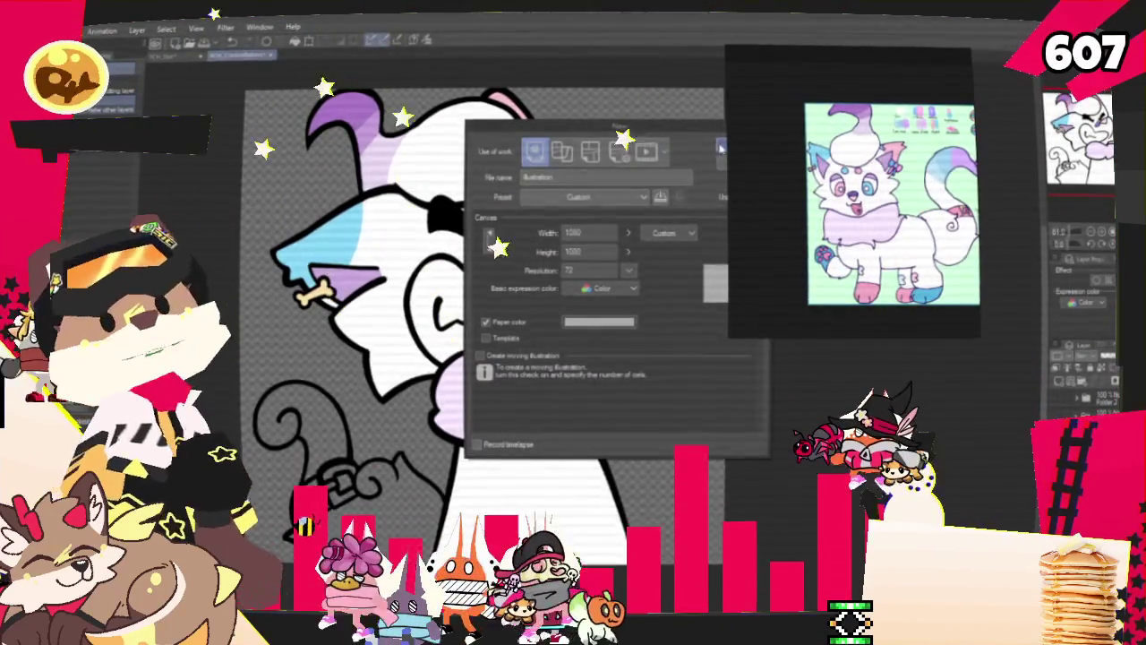
Create the new canvas, sketch a stick figure with arms and legs, and move it left
left_click(721, 148)
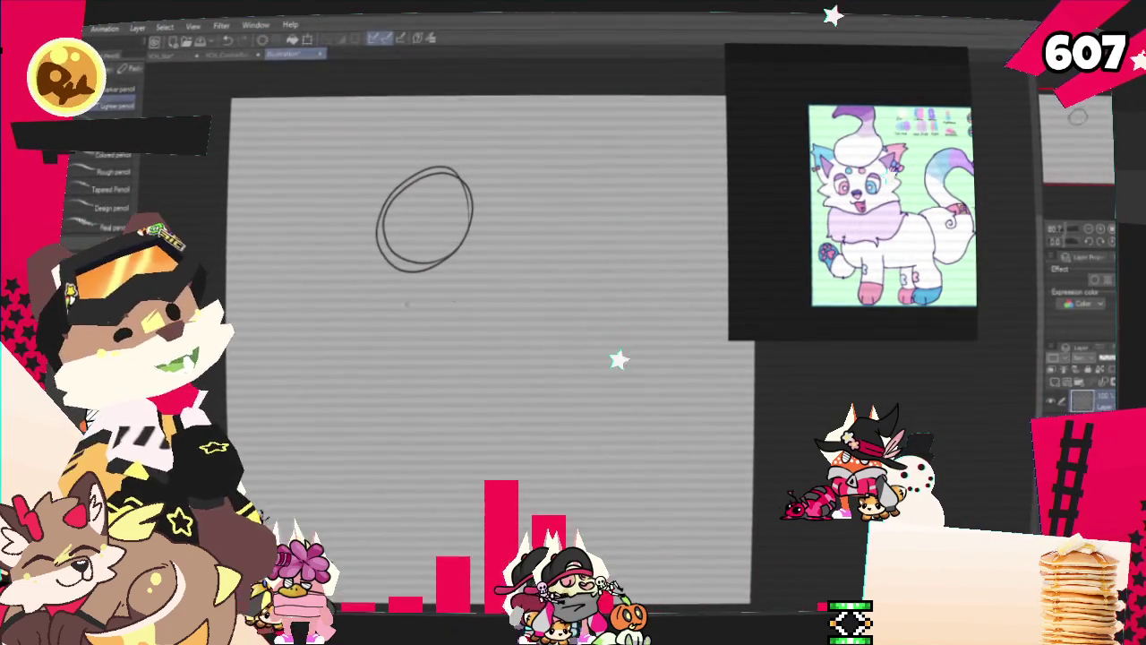
left_click_drag(400, 330, 437, 328)
mouse_move(430, 281)
left_mouse_down()
mouse_move(438, 327)
mouse_move(419, 394)
left_mouse_up()
left_click_drag(437, 337, 455, 403)
left_click_drag(407, 277, 341, 311)
left_click_drag(436, 273, 489, 318)
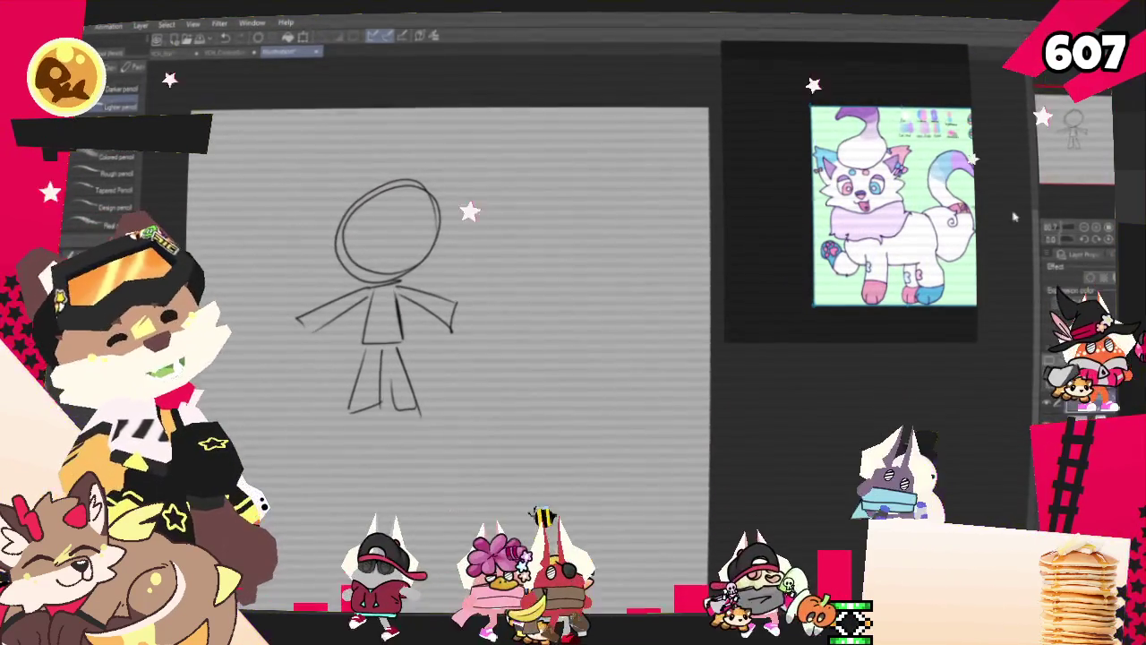
key("ctrl+t")
left_click_drag(385, 295, 262, 323)
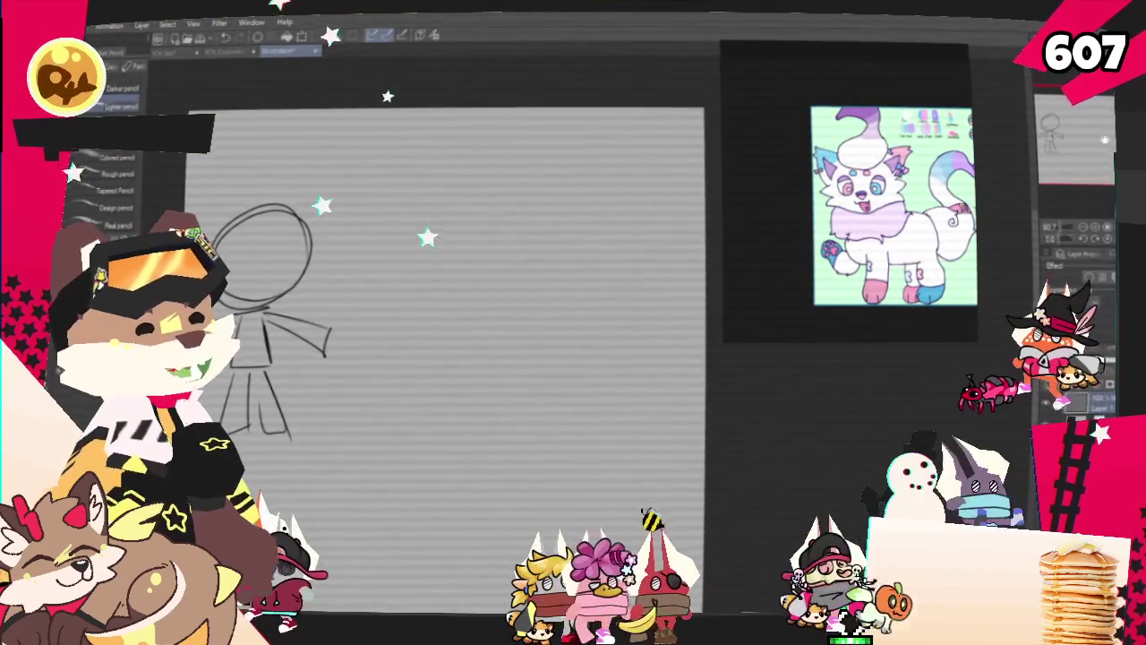
Sketch a second stick figure in a leaning pose with a long diagonal leg
mouse_move(550, 204)
left_mouse_down()
mouse_move(515, 287)
mouse_move(532, 319)
left_mouse_up()
mouse_move(584, 294)
left_mouse_down()
mouse_move(581, 320)
mouse_move(531, 329)
left_mouse_up()
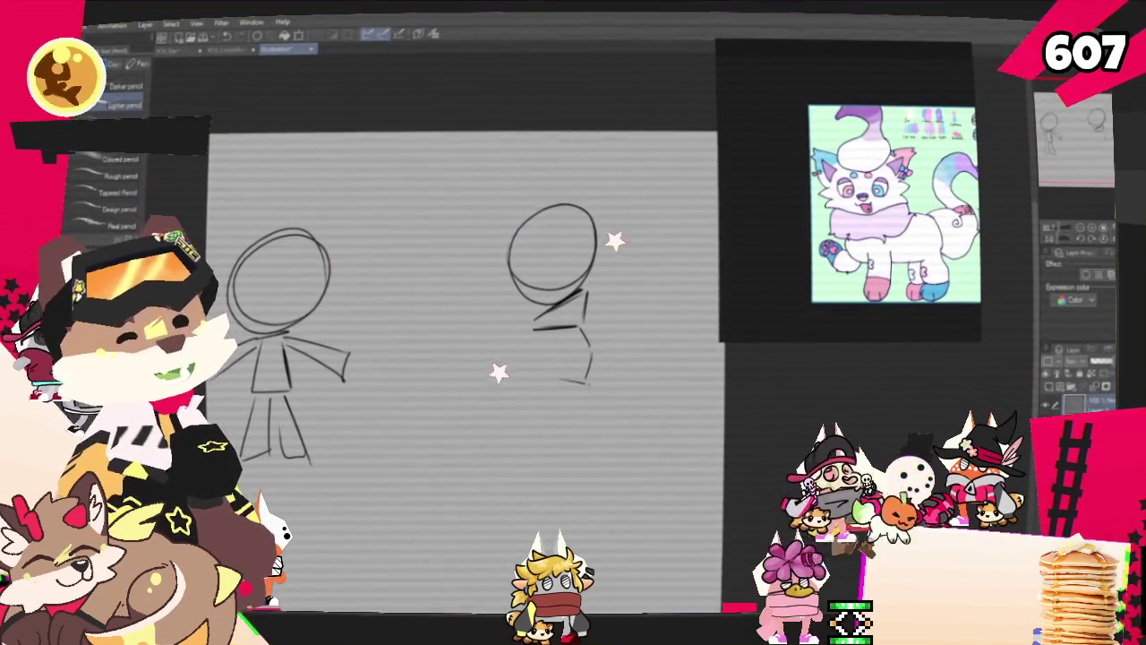
left_click_drag(547, 376, 544, 409)
left_click_drag(614, 393, 578, 411)
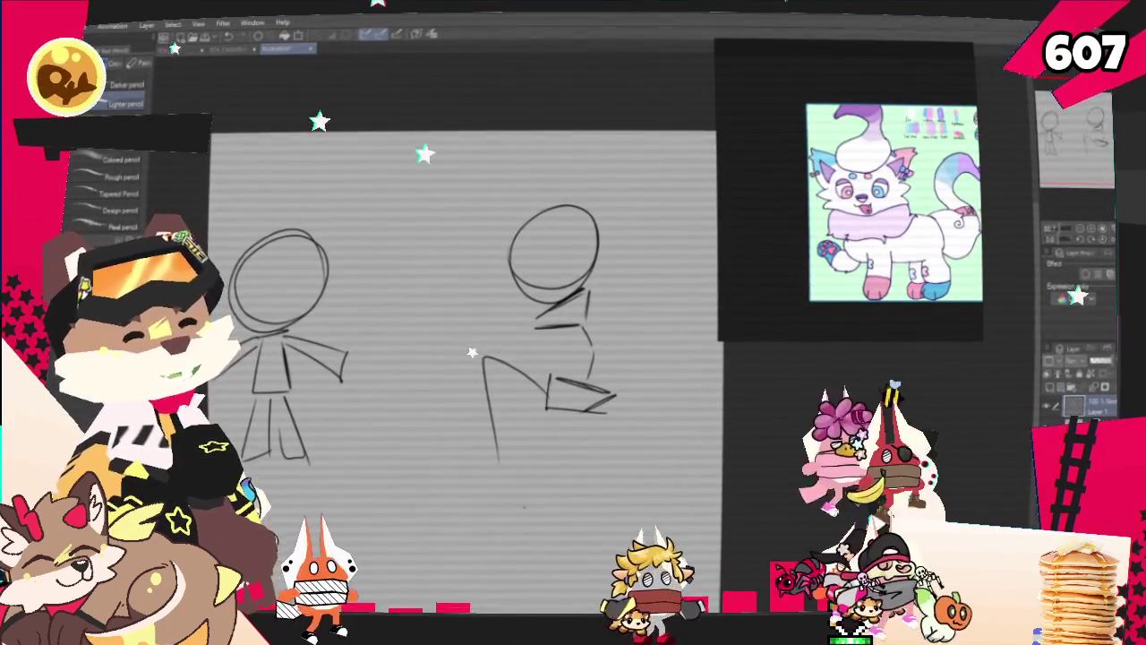
left_click_drag(616, 396, 448, 550)
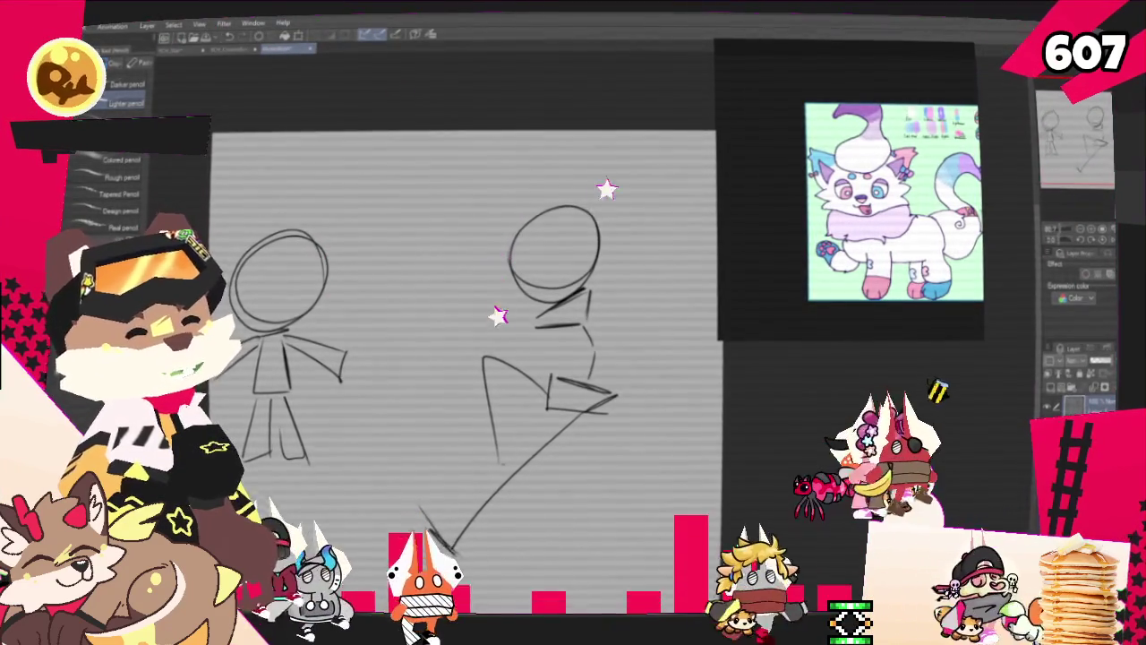
left_click_drag(494, 462, 481, 485)
mouse_move(601, 302)
left_mouse_down()
mouse_move(691, 372)
mouse_move(673, 320)
left_mouse_up()
key("ctrl+z")
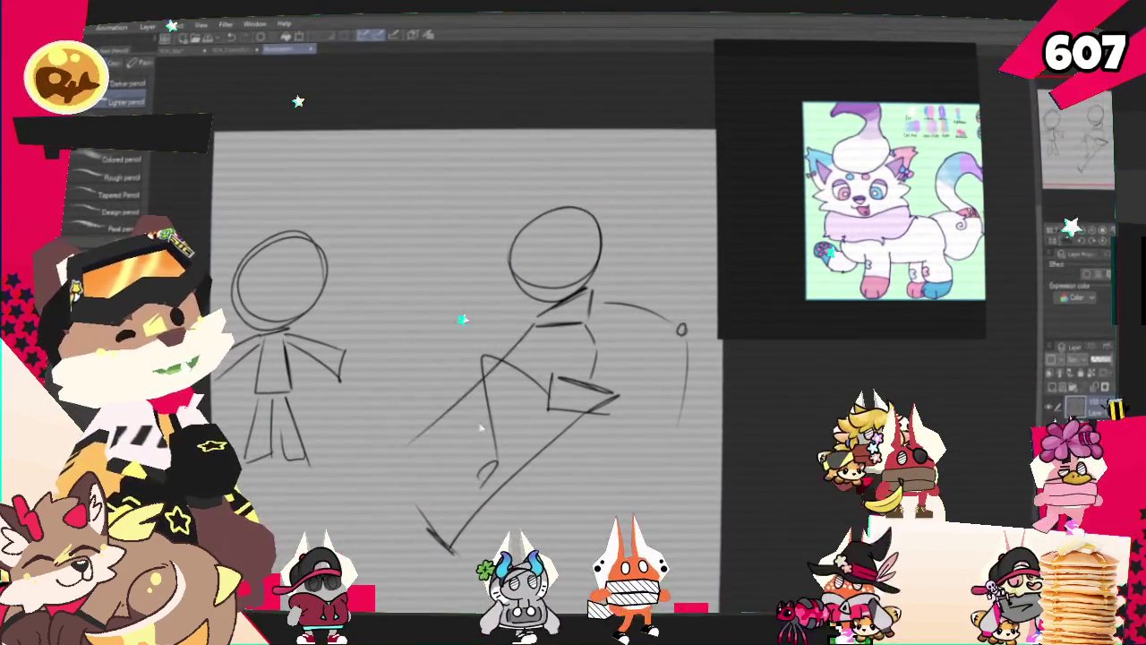